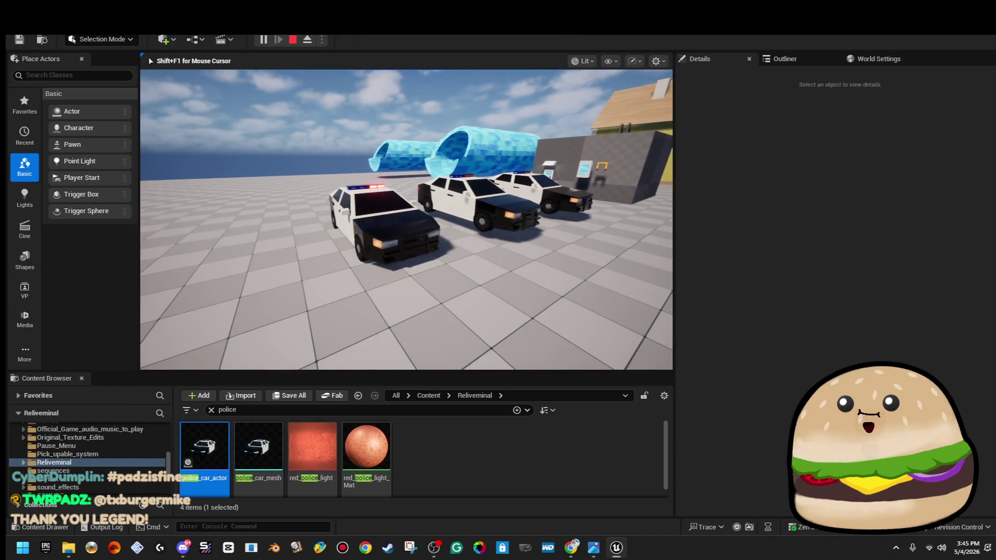
Stop the play session, open reliveminal_map, and save the modified reliveminal_build_model_level.
key(Escape)
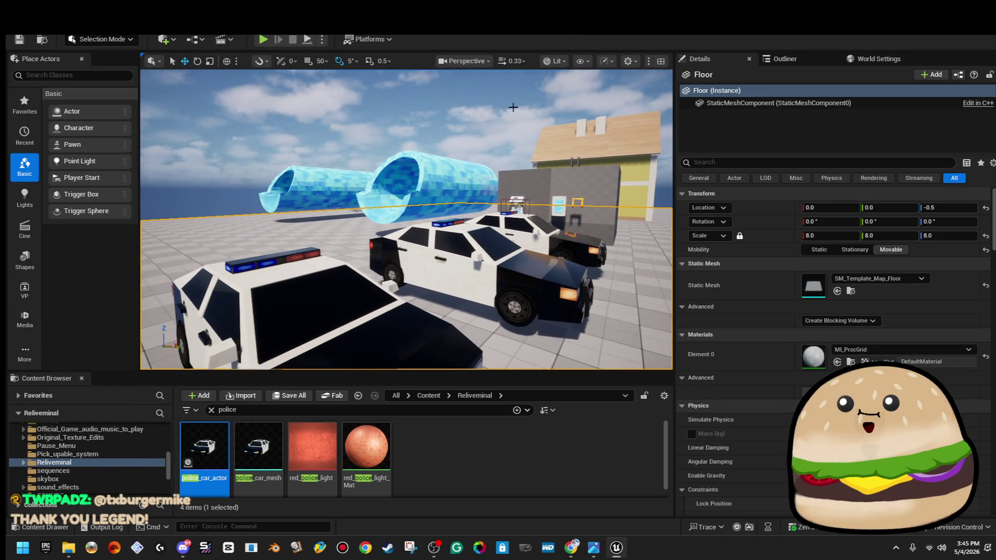
click(44, 26)
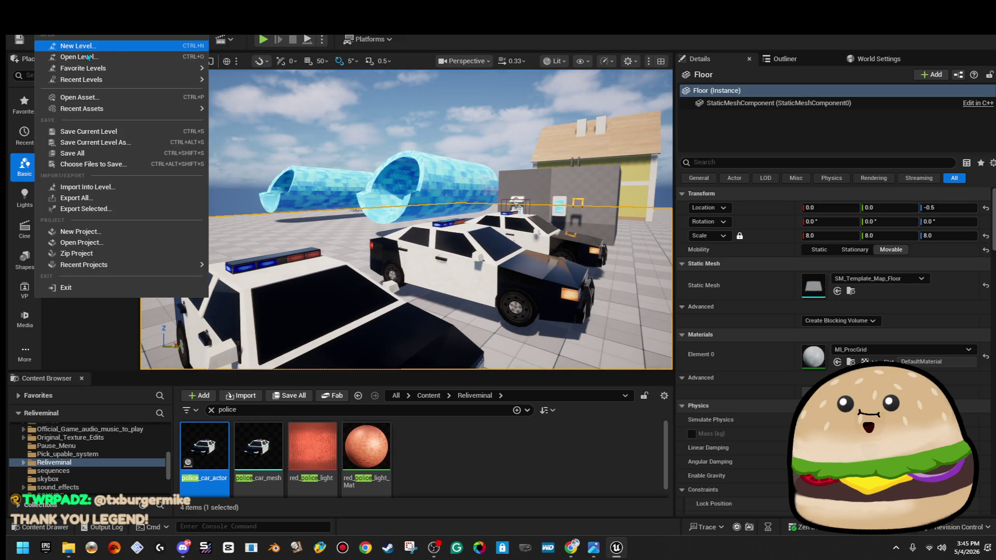
click(86, 54)
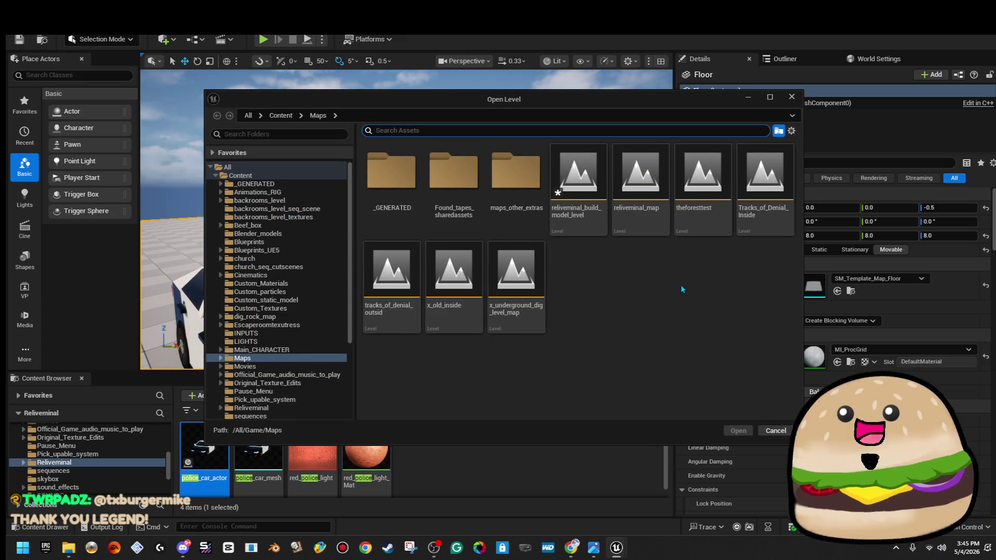
double_click(631, 221)
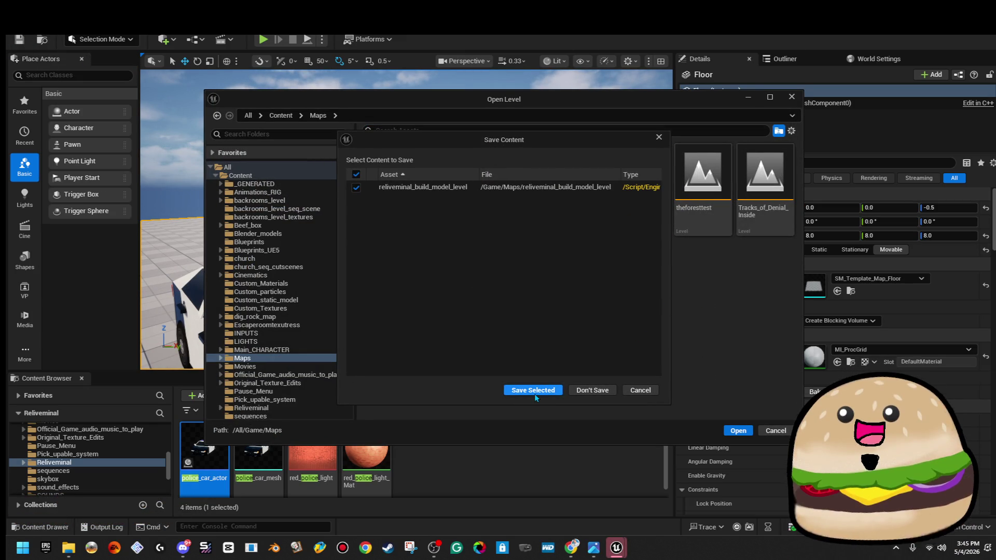
click(535, 393)
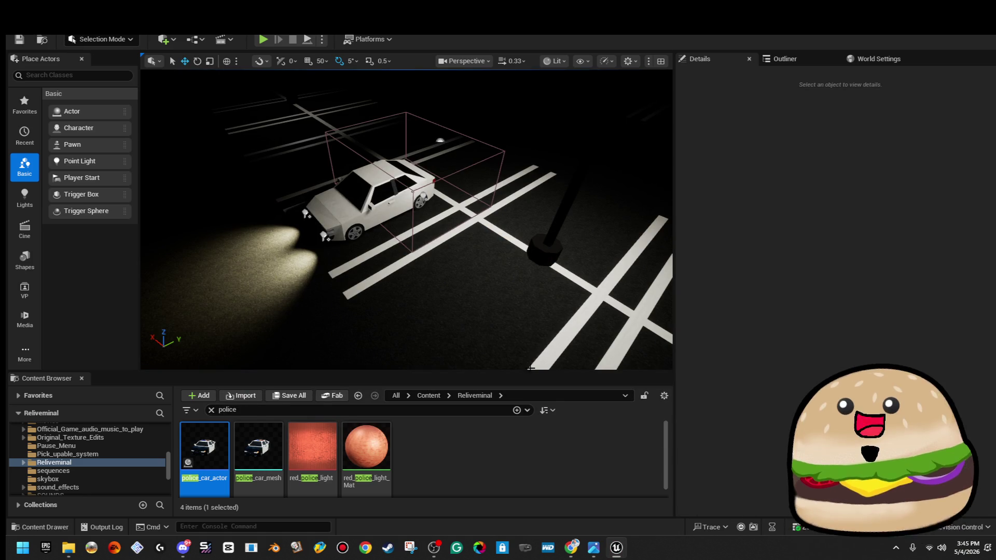
Fly the viewport camera over the parking lot floor and around the car.
key(Right)
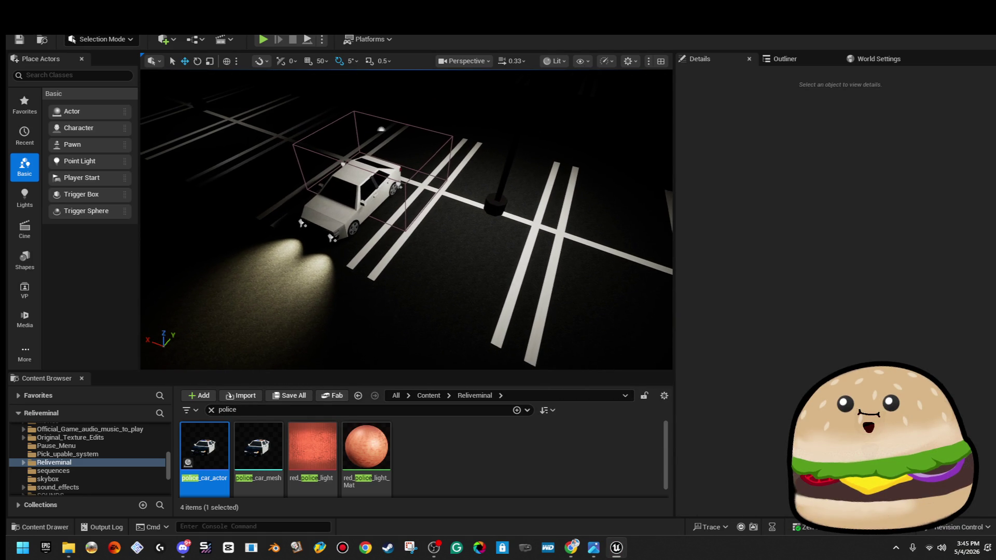
right_click(467, 218)
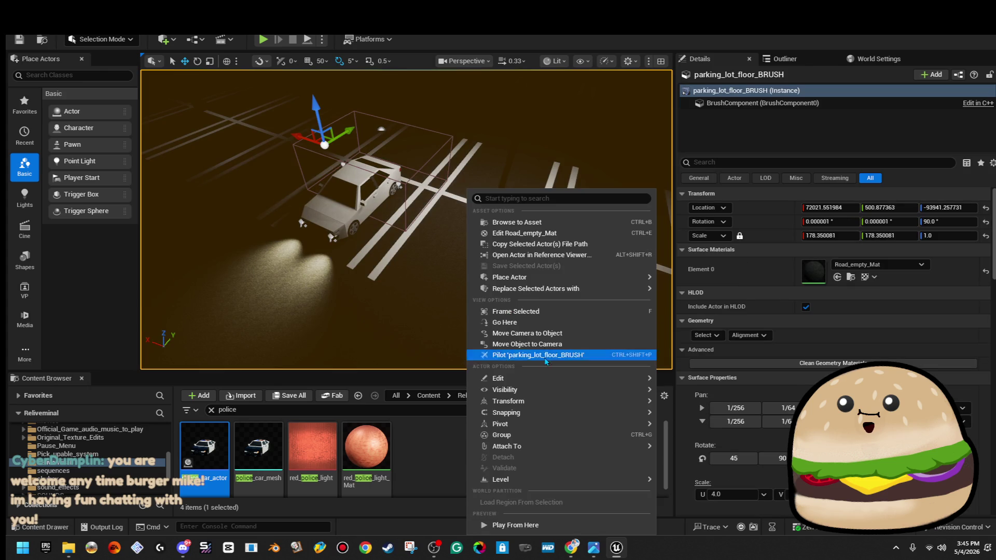
click(298, 261)
key(Left)
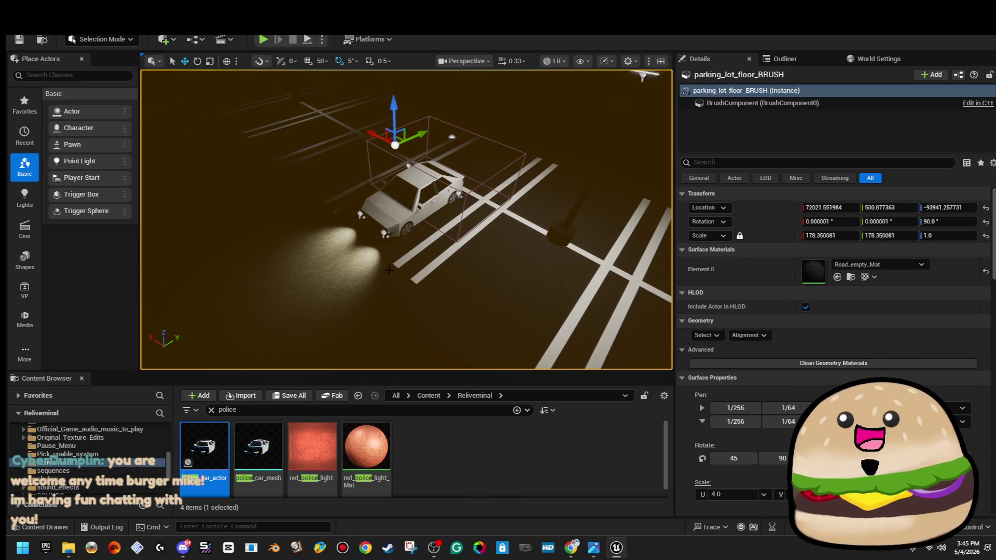
Check the camera speed and Lit view-mode menus, then open reliveminal_map's Level Blueprint.
click(521, 61)
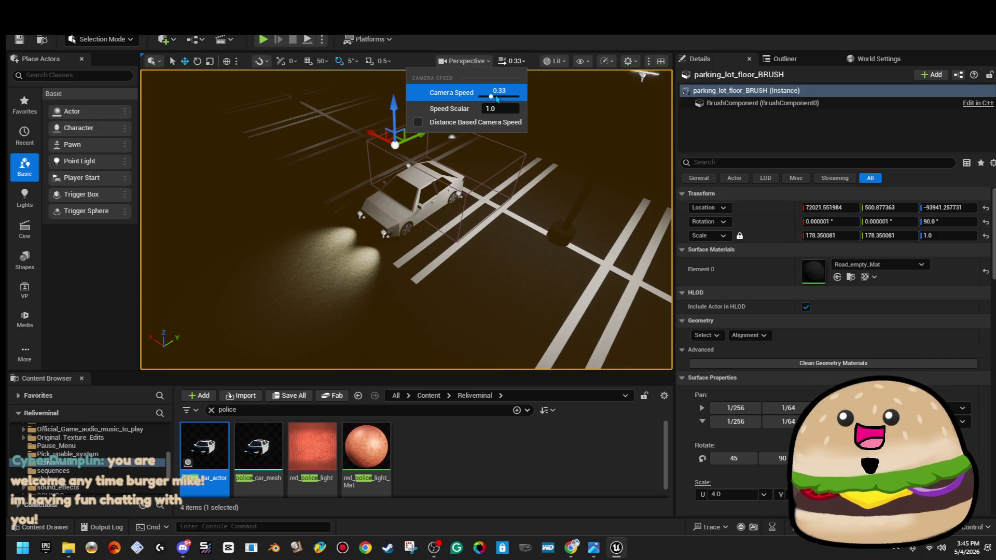
click(560, 63)
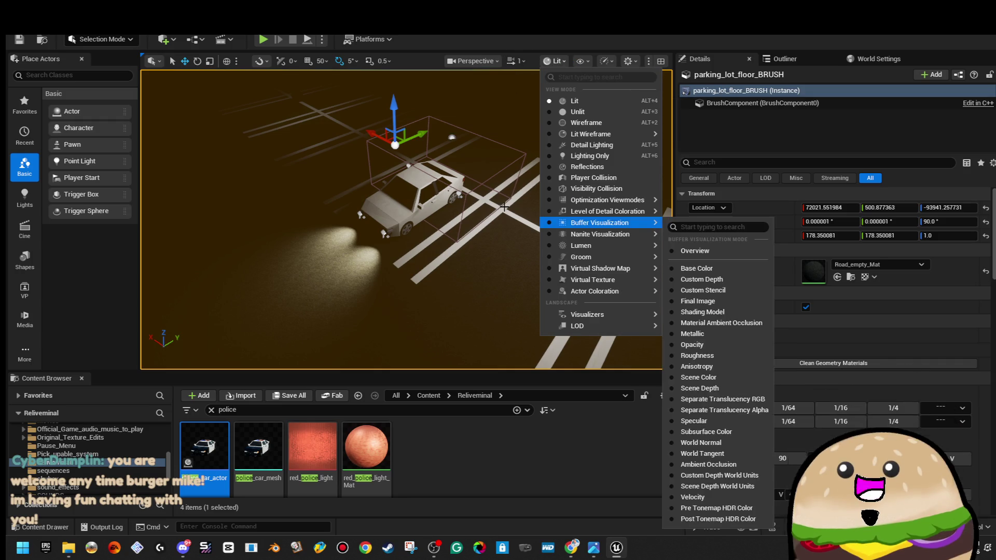
right_click(542, 202)
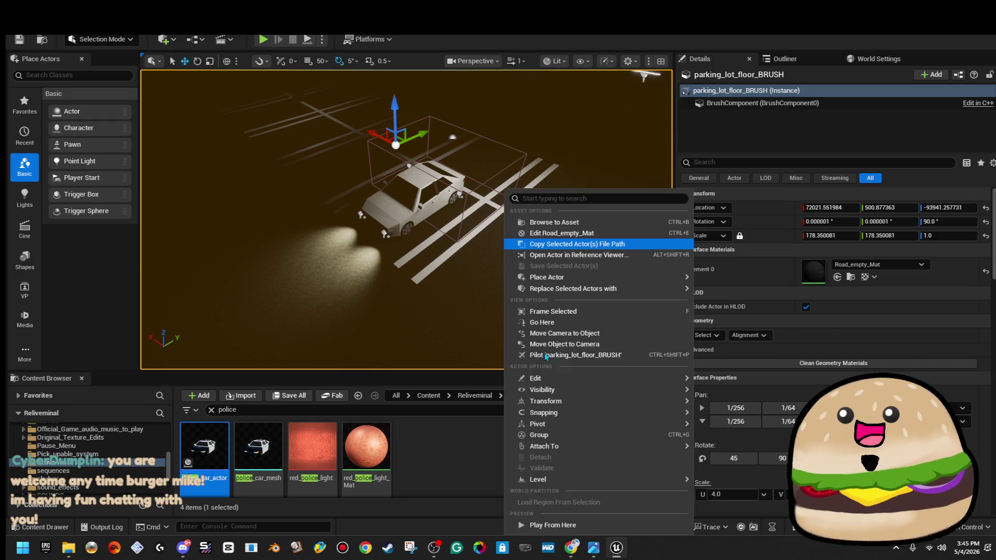
click(587, 527)
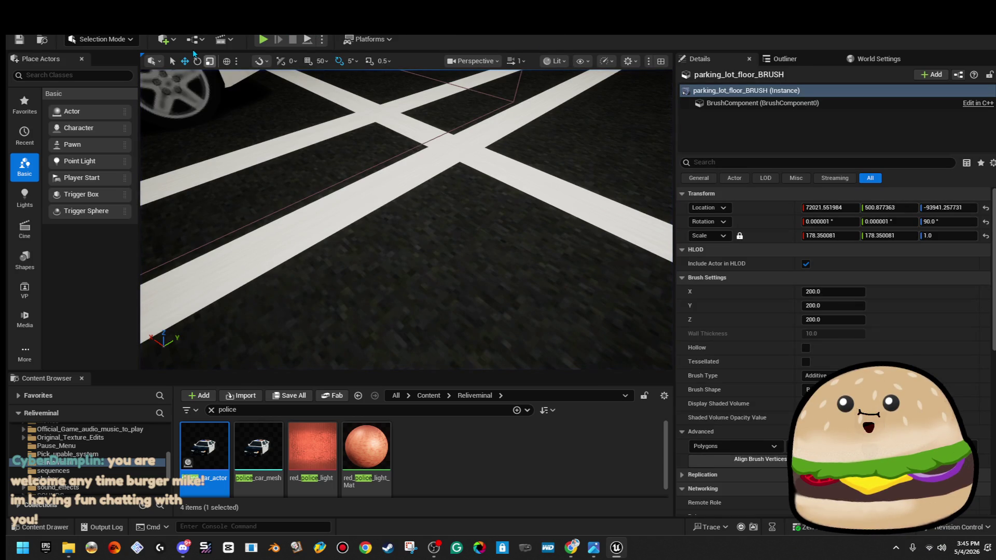
click(196, 39)
click(244, 109)
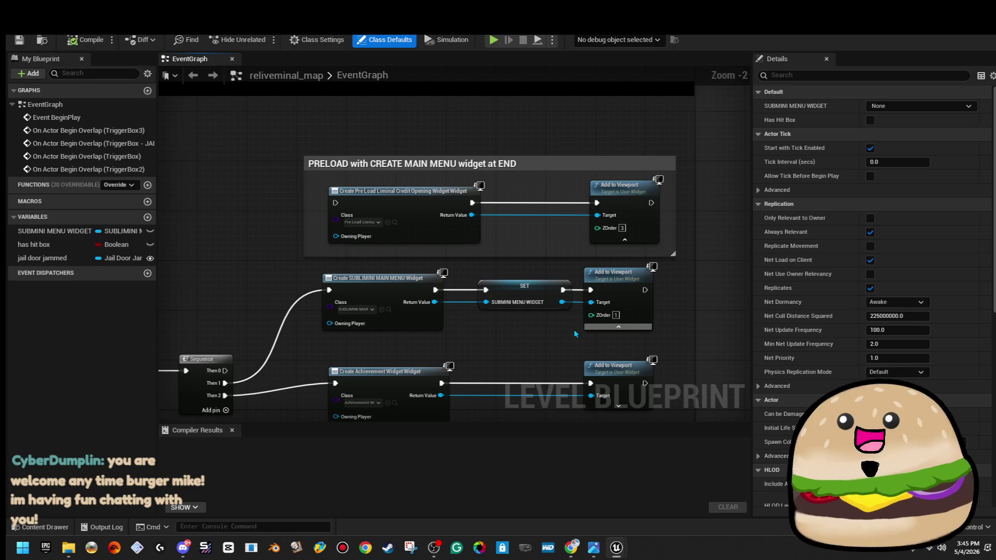
Break the Sequence Then 1 link to Create SUBLIMINI MAIN MENU Widget, then compile and save.
right_click(336, 294)
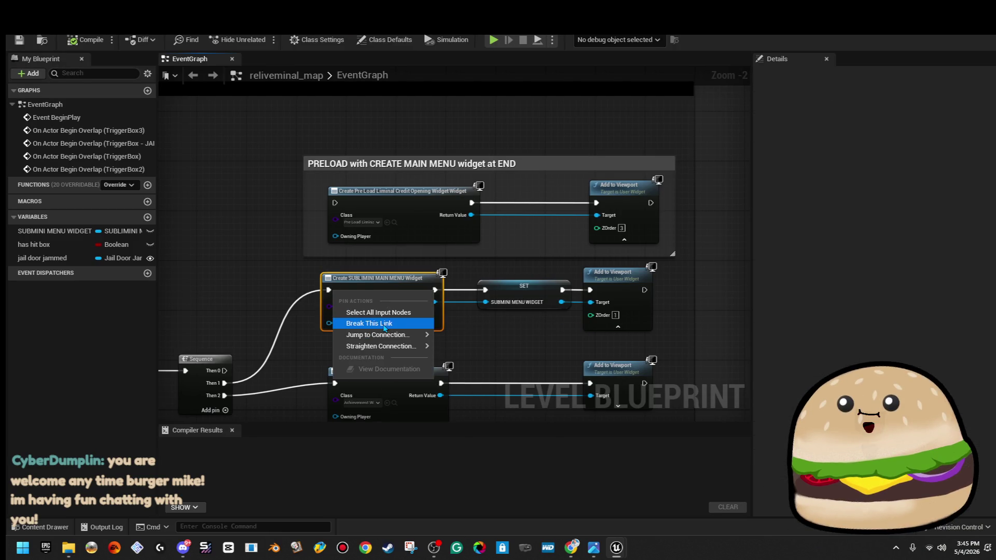
click(365, 321)
click(98, 41)
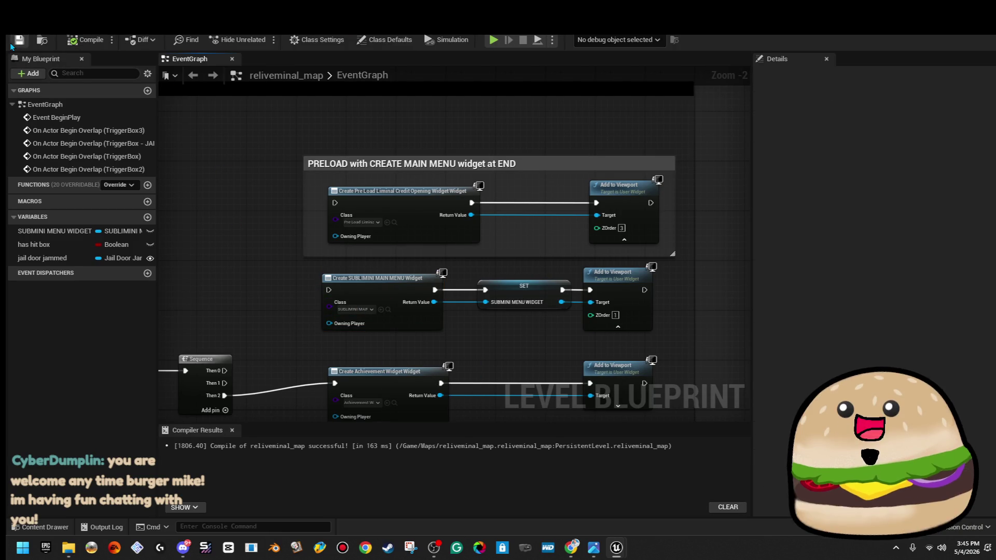
click(18, 41)
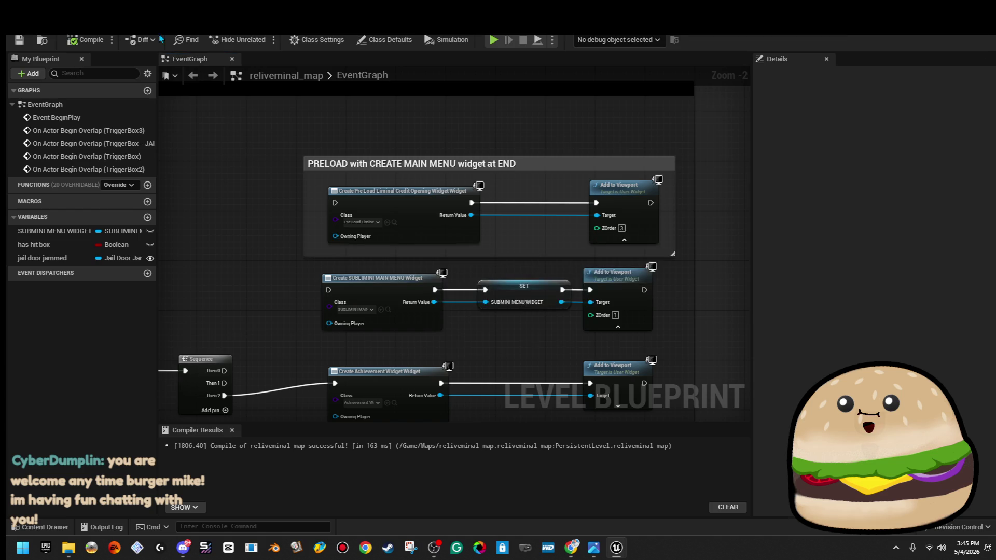
key(alt+Tab)
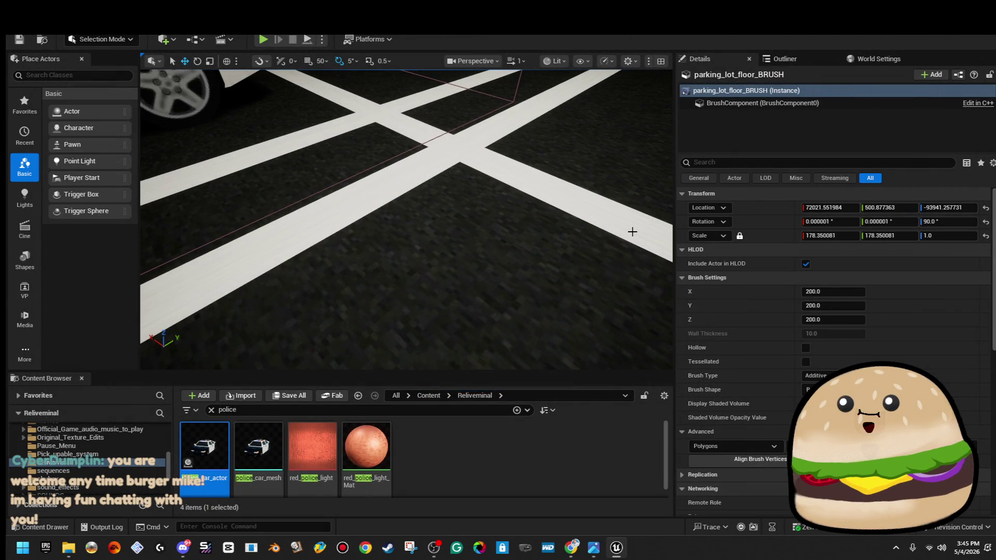
Reload reliveminal_map and raise the viewport camera speed from 1 to 3.
key(f)
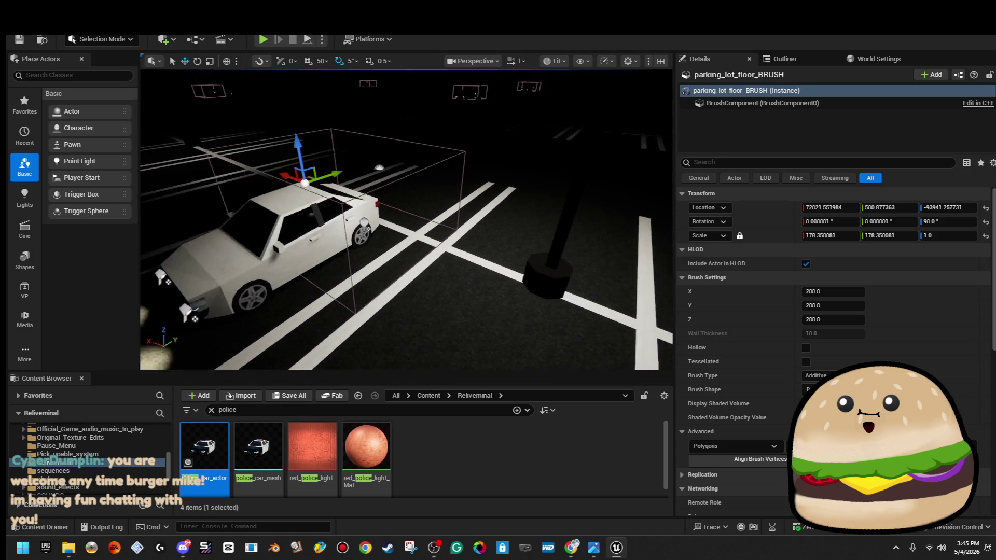
key(alt+f)
key(Down)
key(Return)
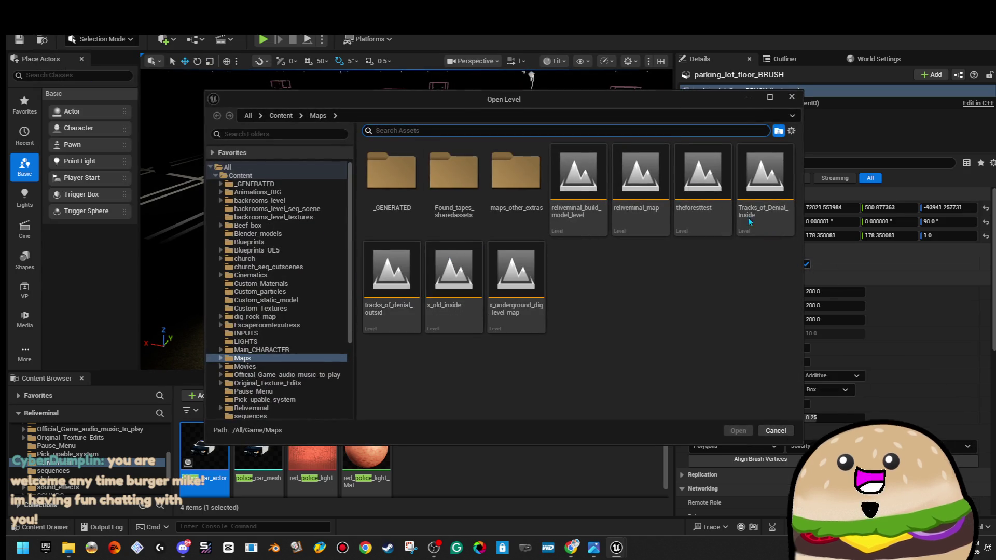
click(638, 222)
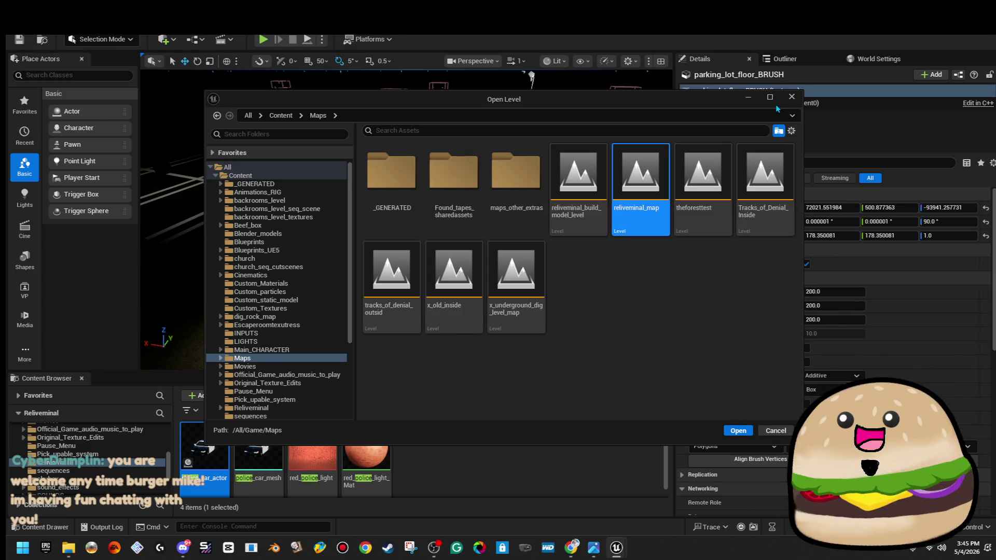
key(Return)
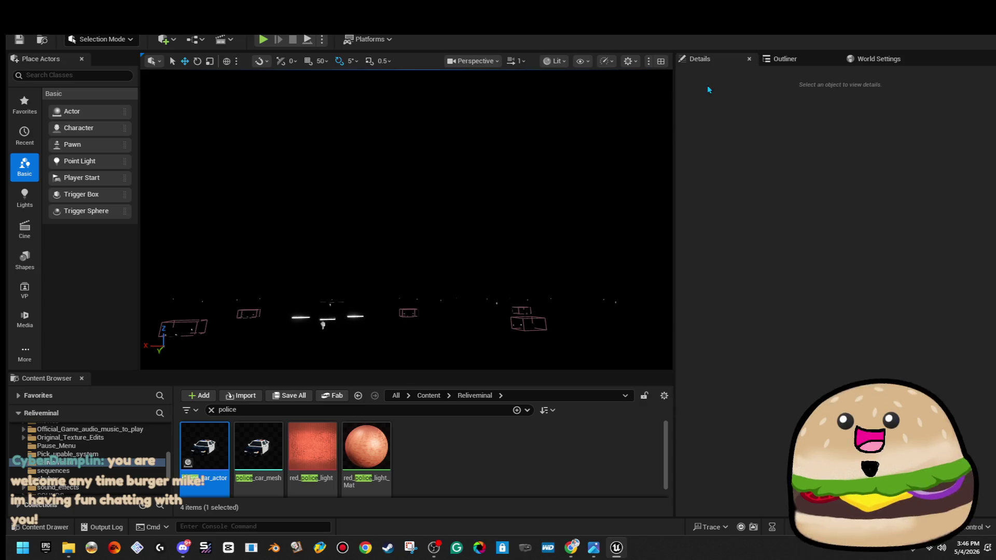
click(516, 61)
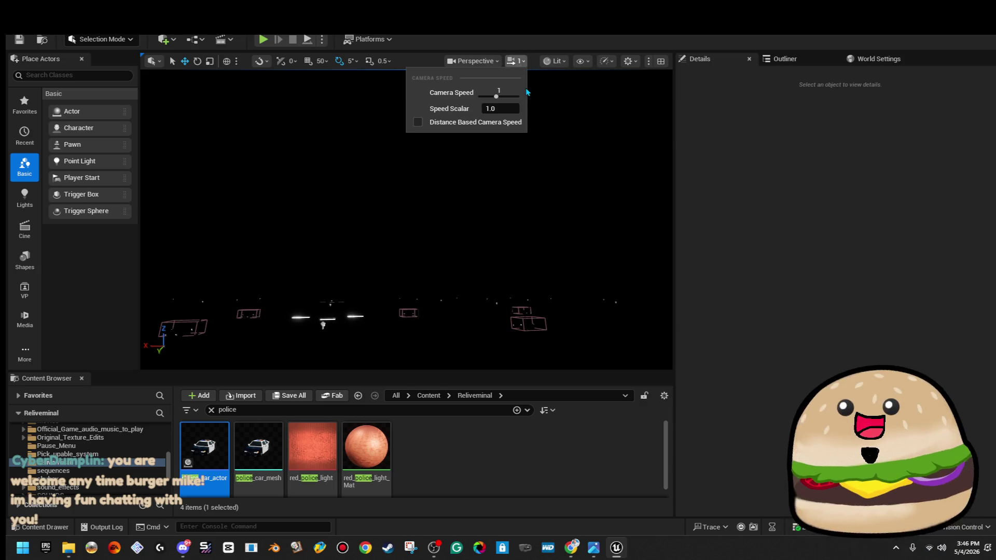
drag(499, 98, 501, 96)
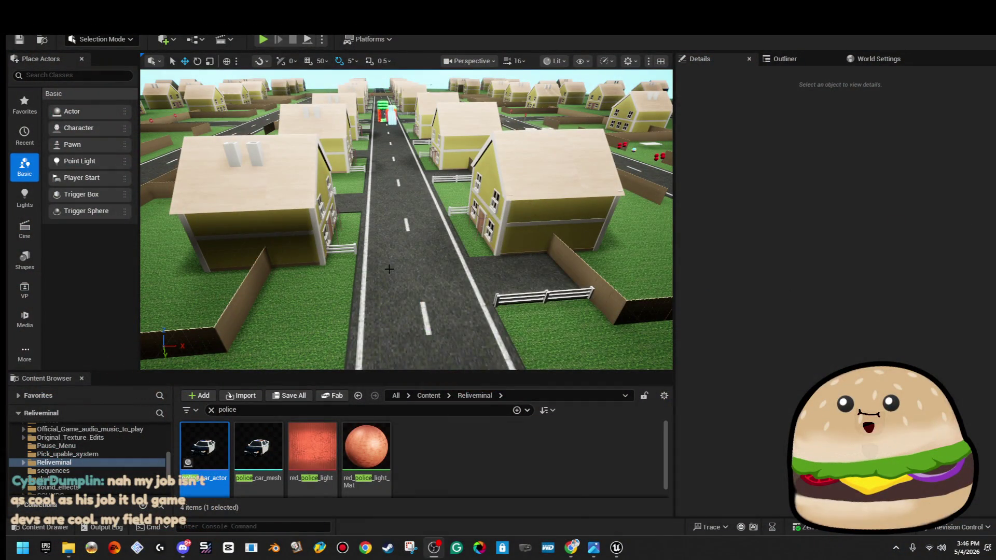
Bring up the actor options for backrooms_road in the viewport.
right_click(389, 268)
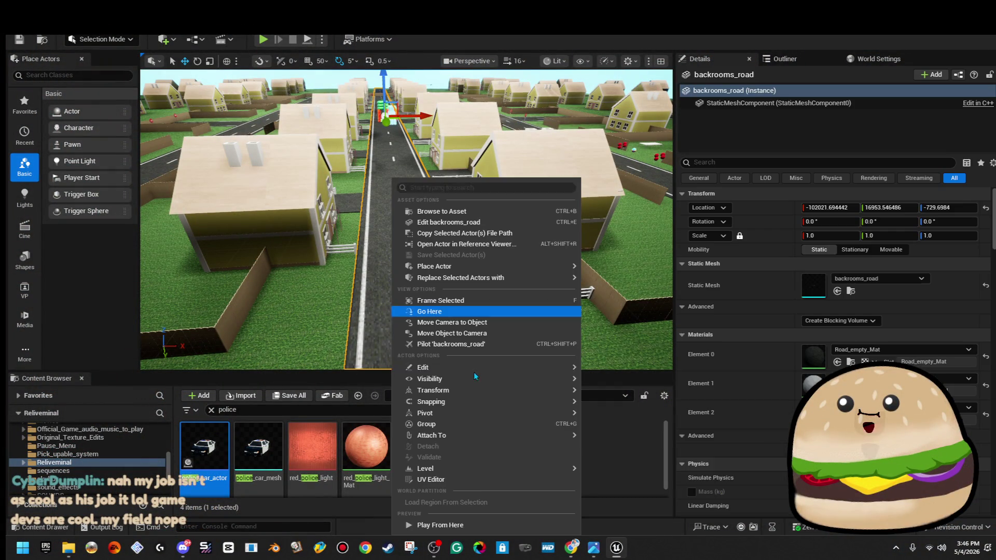
Start a fullscreen playtest from this spot and walk down the road.
click(475, 526)
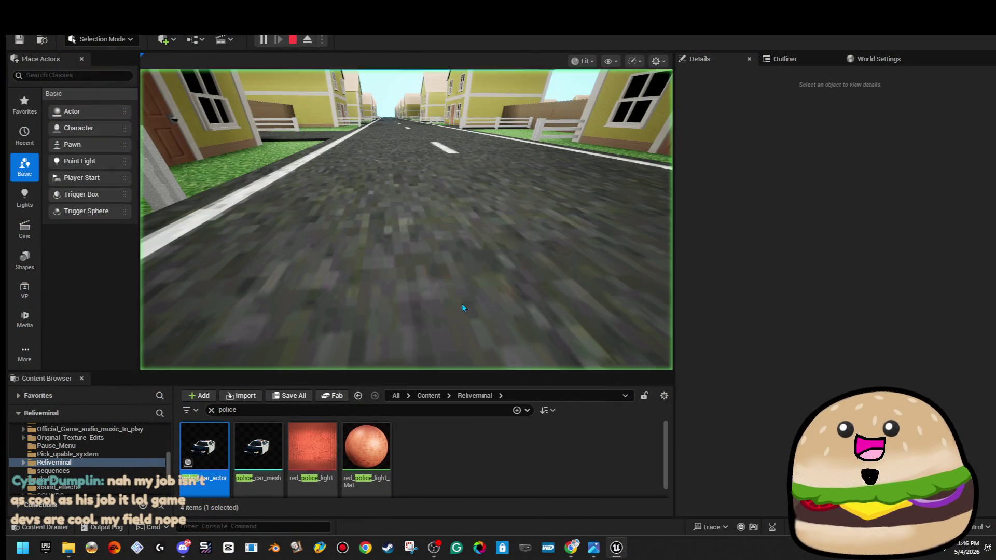
key(F11)
key(w)
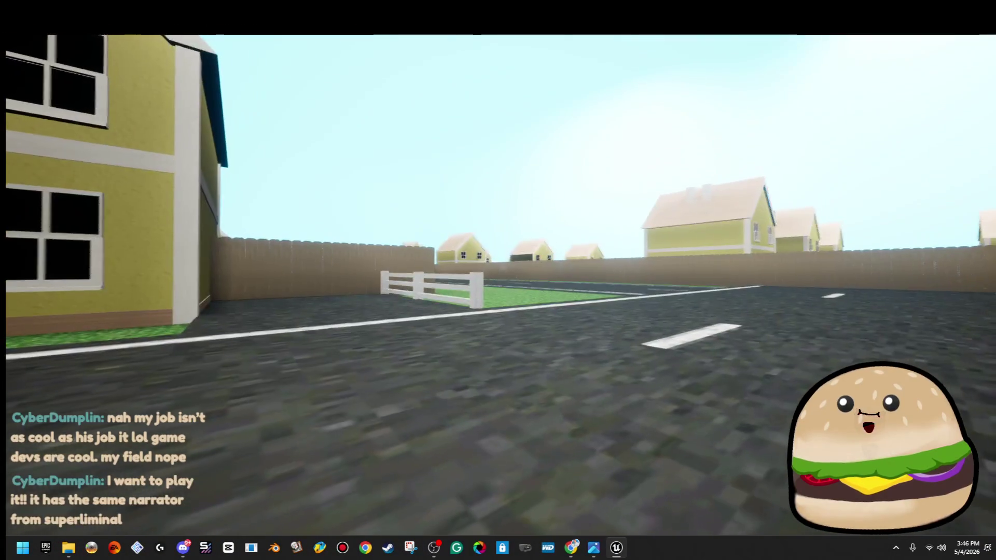
key(w)
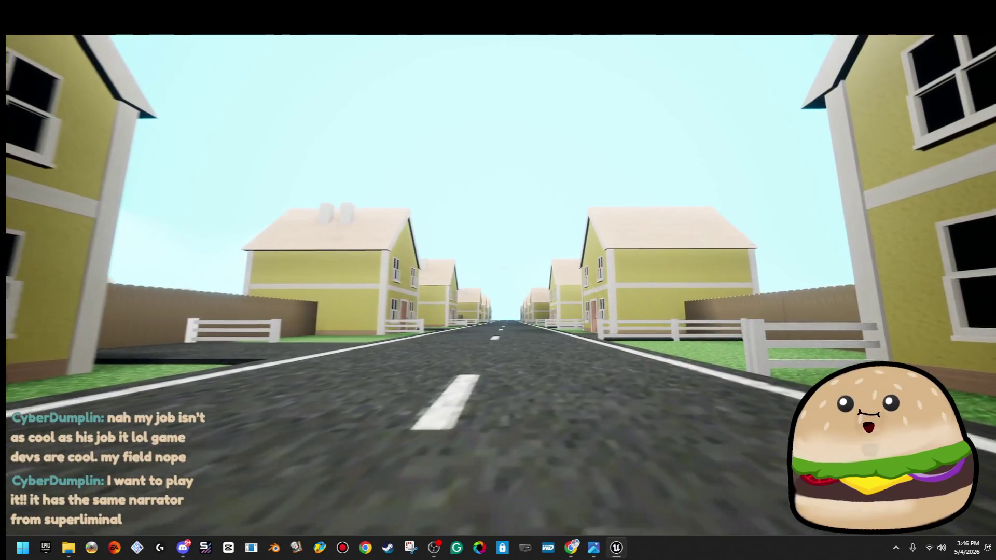
key(w)
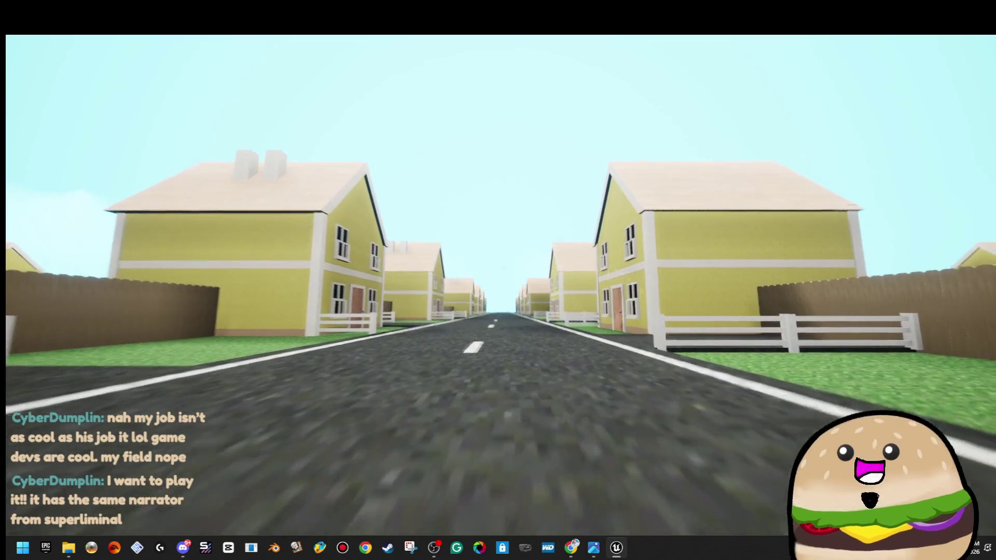
Walk around the corner toward the houses, then select the white fence by the yard.
key(w)
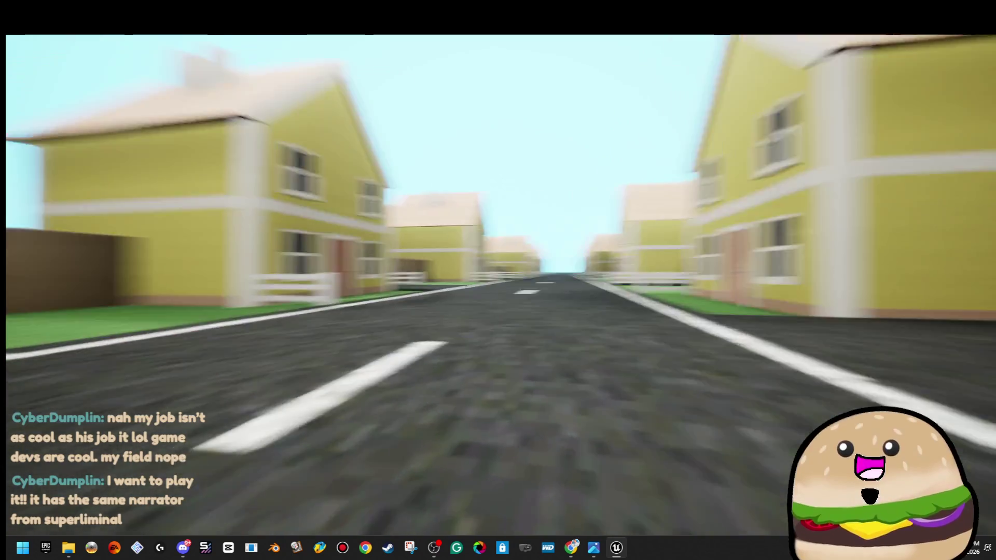
key(w)
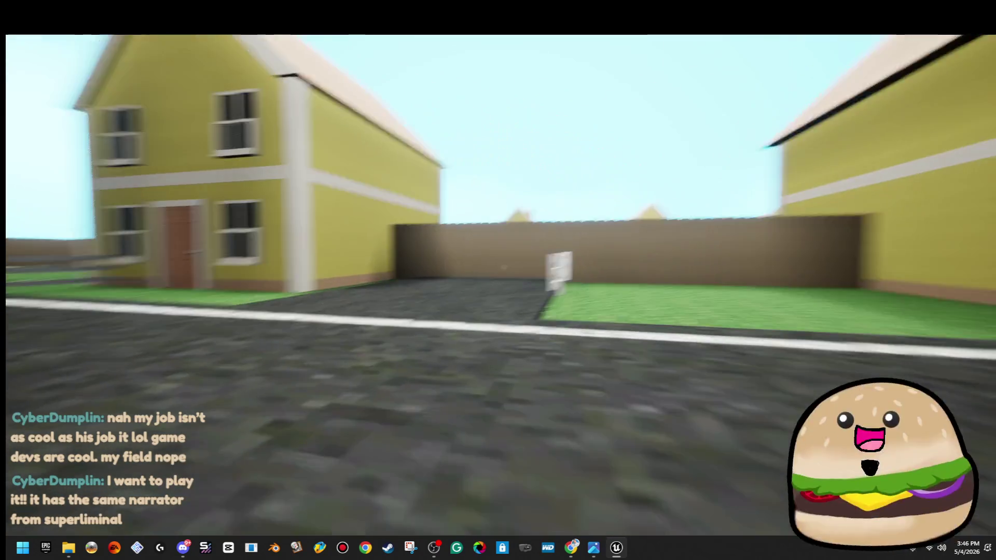
key(w)
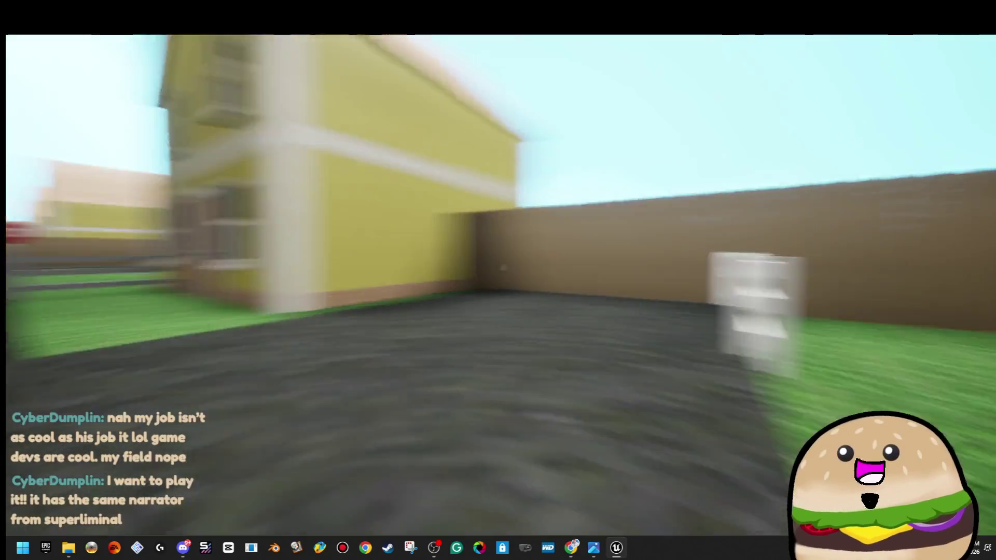
key(w)
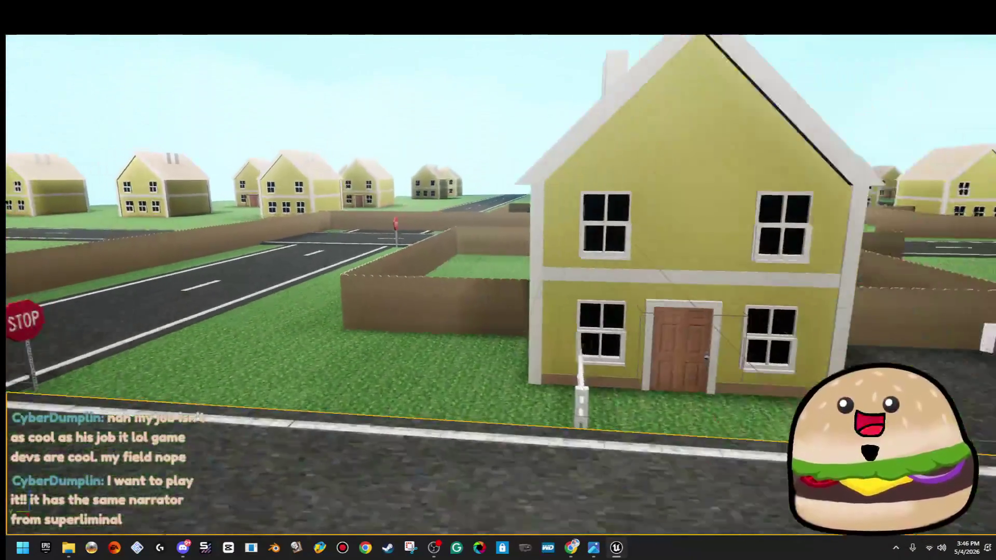
scroll(498, 280, up, 1)
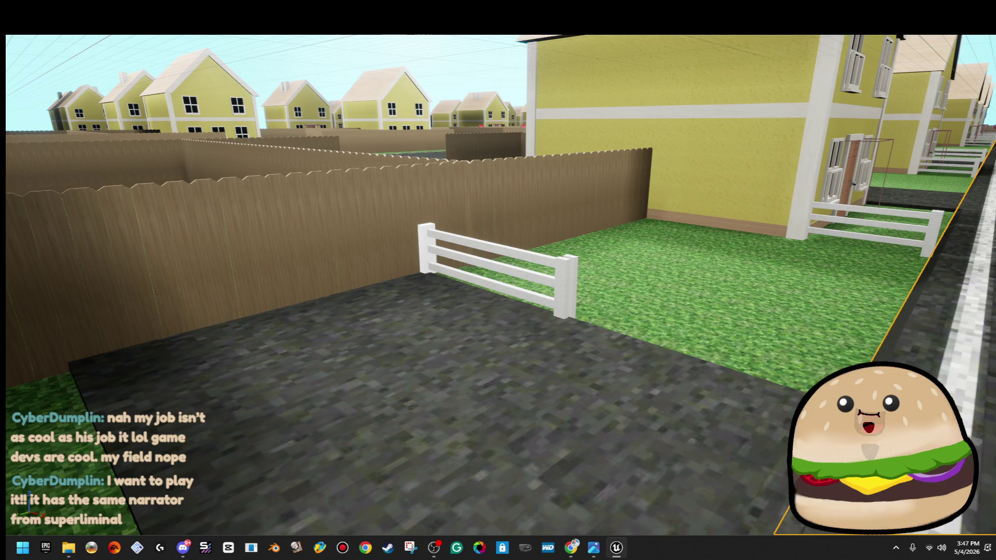
click(283, 335)
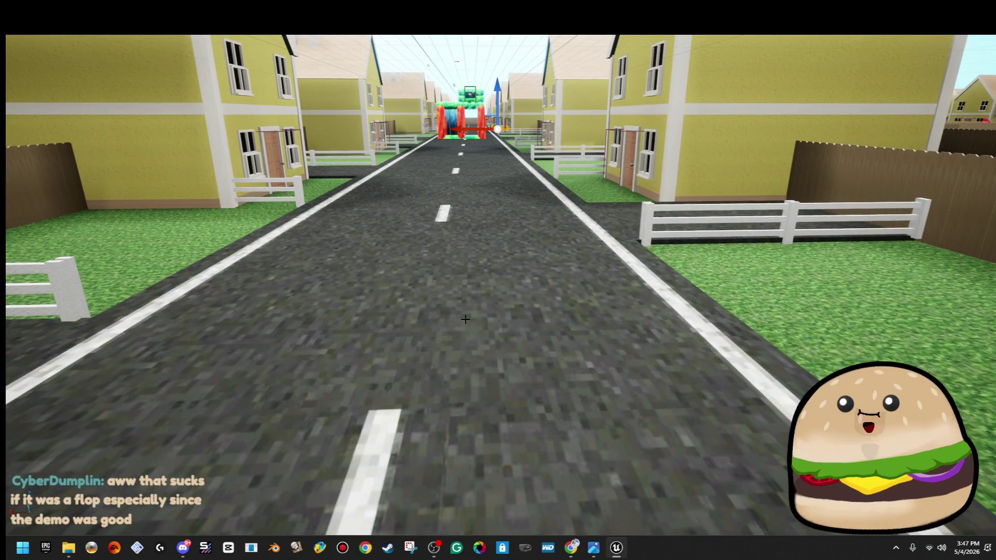
Play from the road piece and walk through the level to the fenced yard with the burger.
right_click(486, 319)
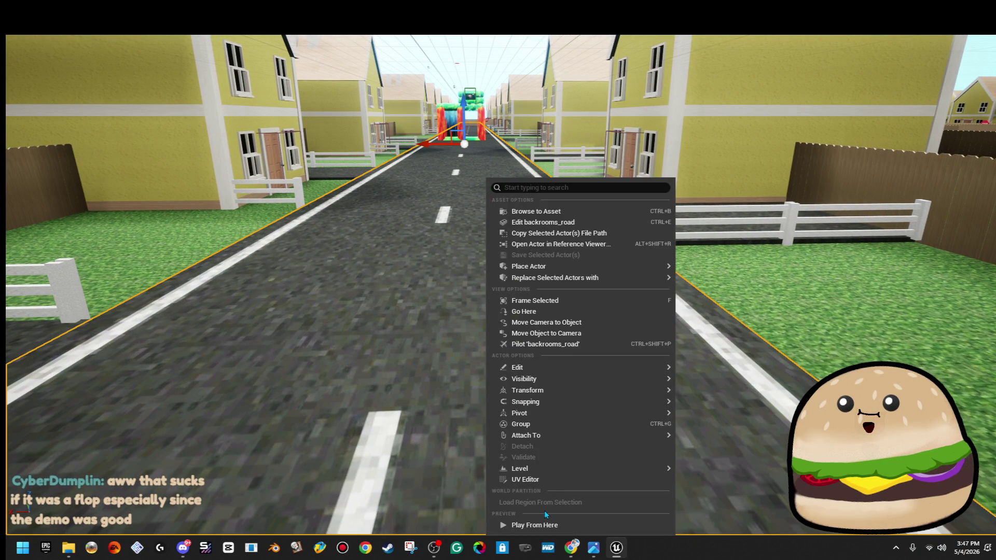
click(543, 524)
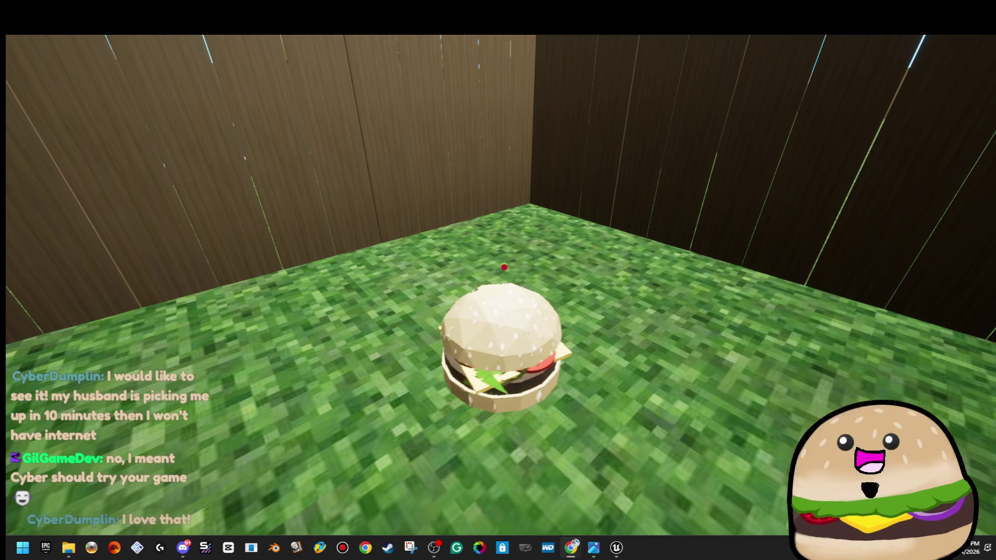
click(668, 341)
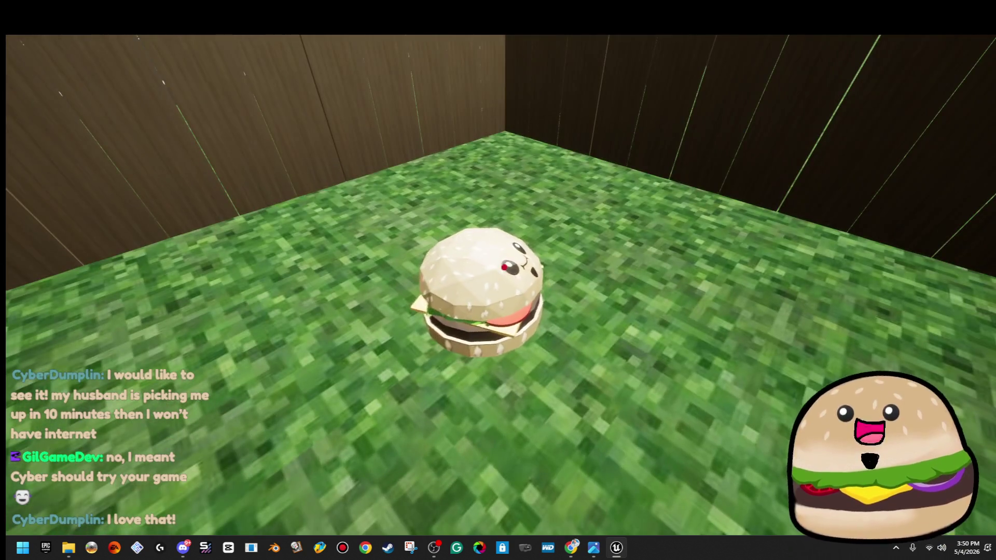
Collect Burger Mike, get out of the walled box, leave fullscreen, and stop the playtest.
click(481, 290)
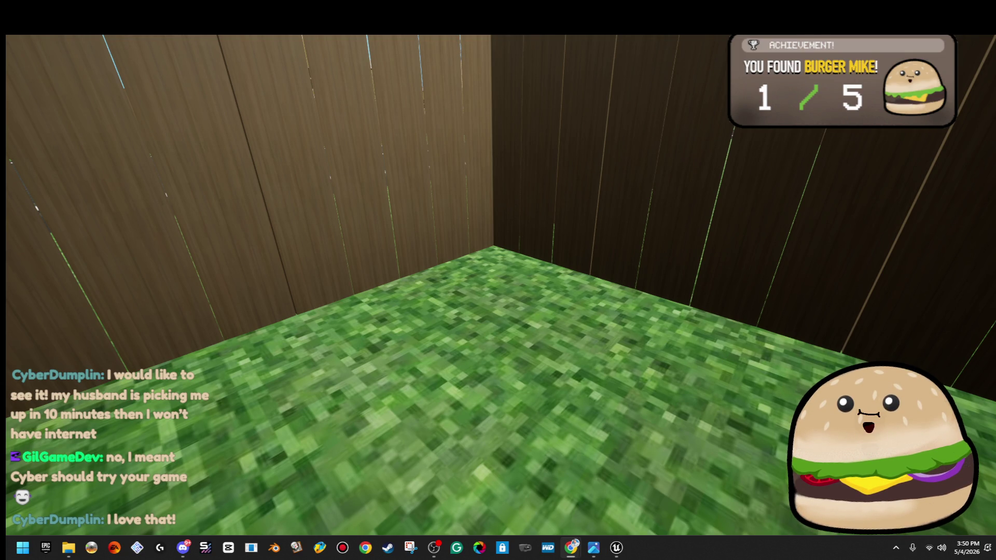
key(alt+Tab)
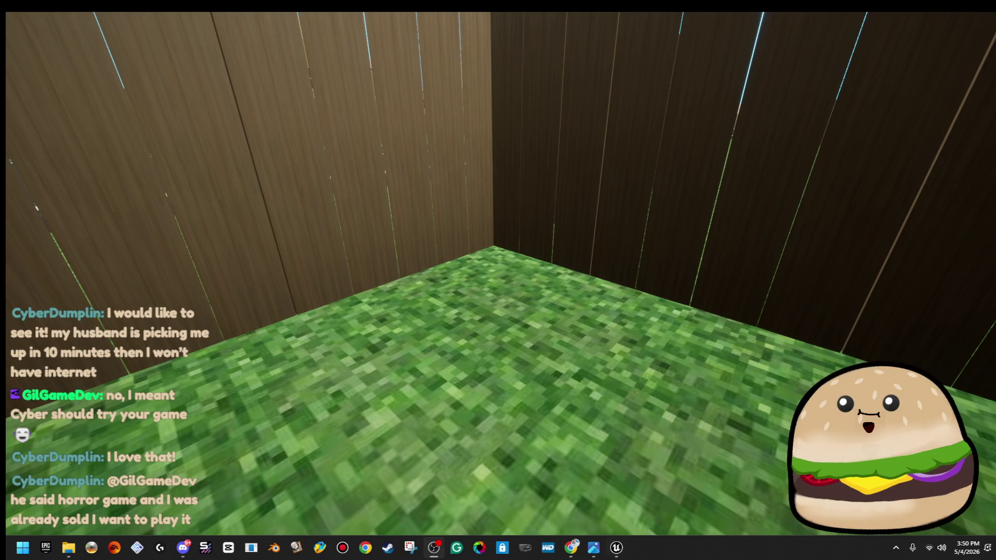
key(alt+Tab)
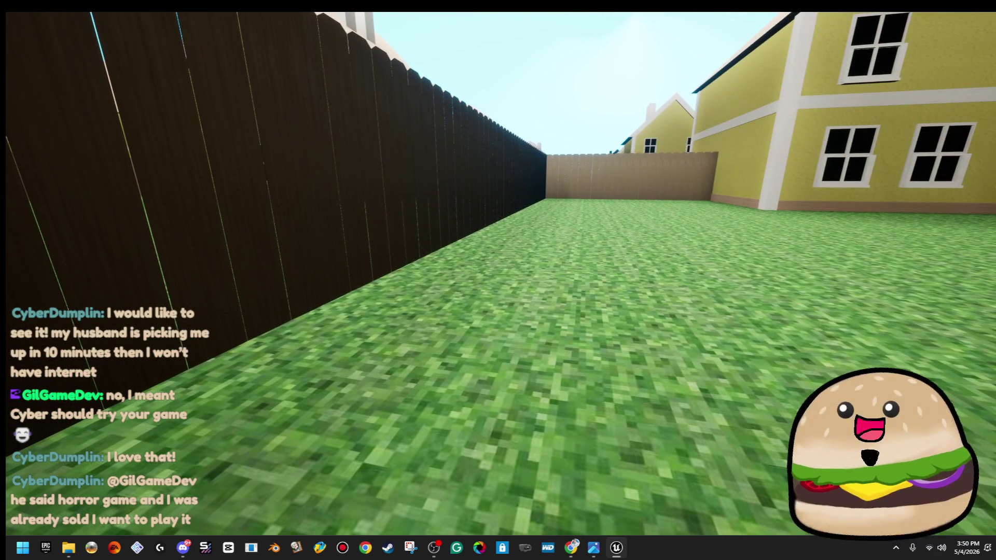
key(F11)
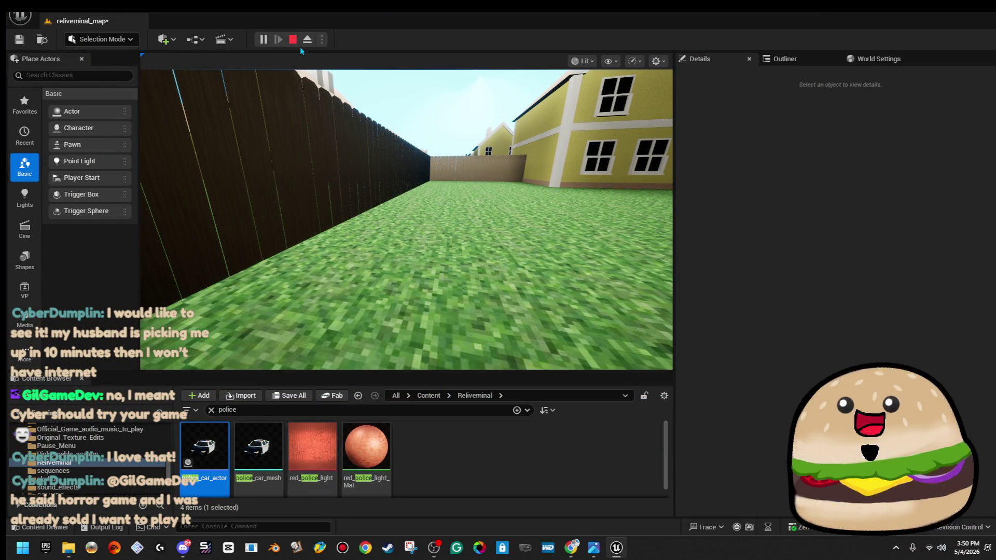
click(293, 40)
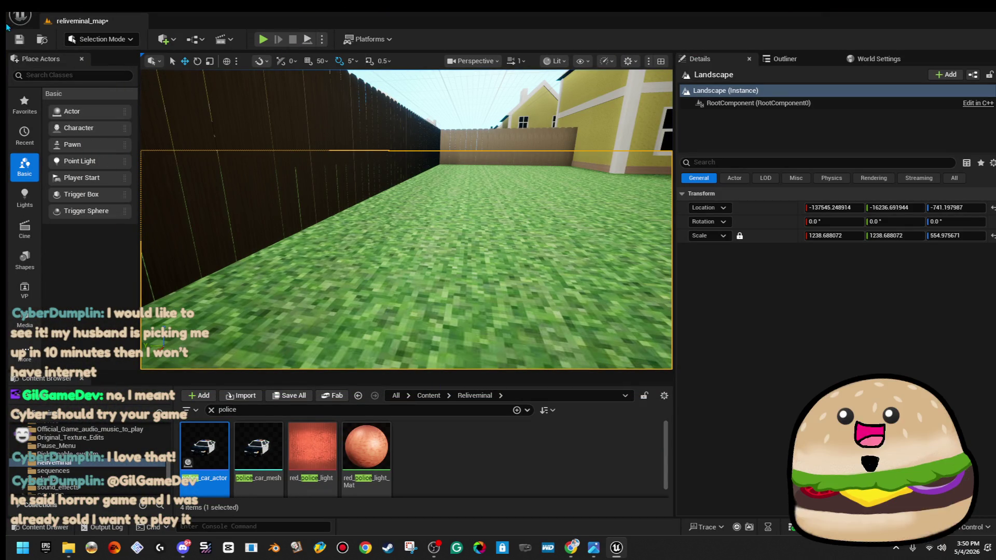
Save reliveminal_map and minimize Unreal Engine to the desktop.
click(20, 40)
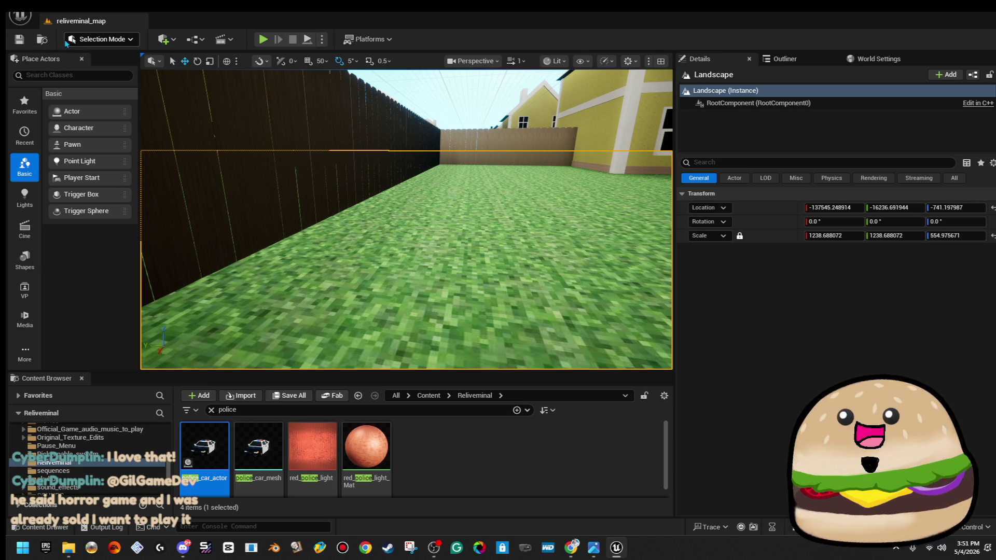
click(957, 15)
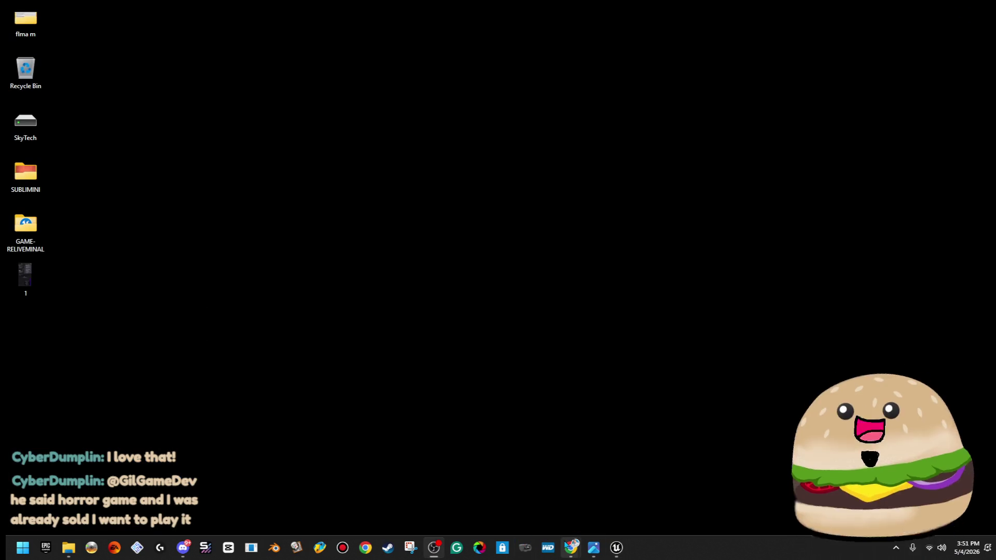
Restore Chrome and open the An Unforgivable Sin itch.io page from the 'an un' suggestion.
mouse_move(571, 548)
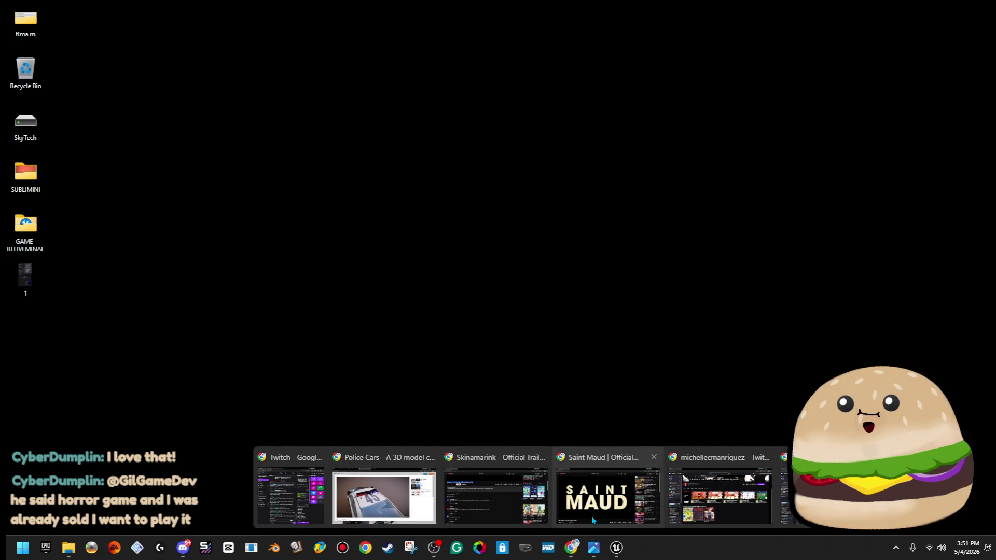
click(604, 498)
click(389, 31)
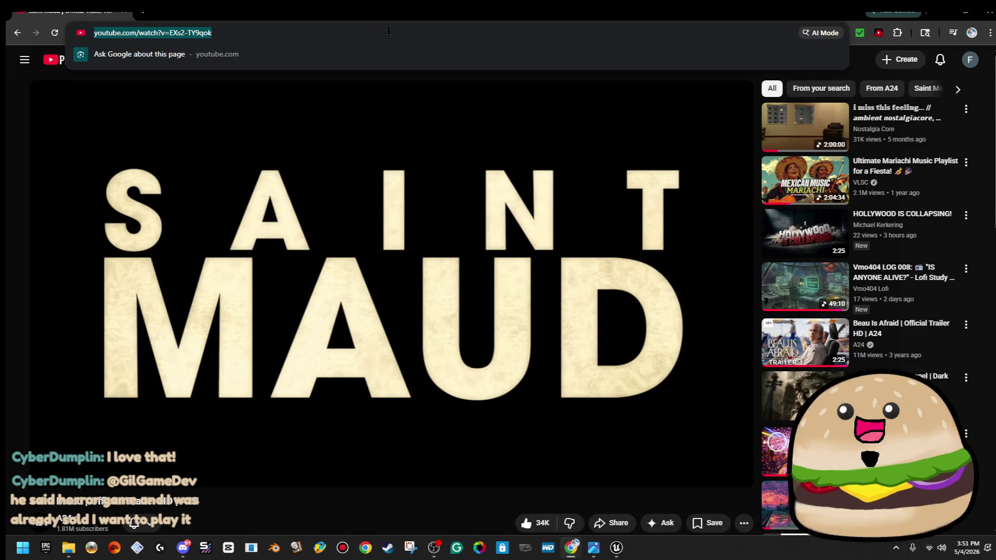
text(an un)
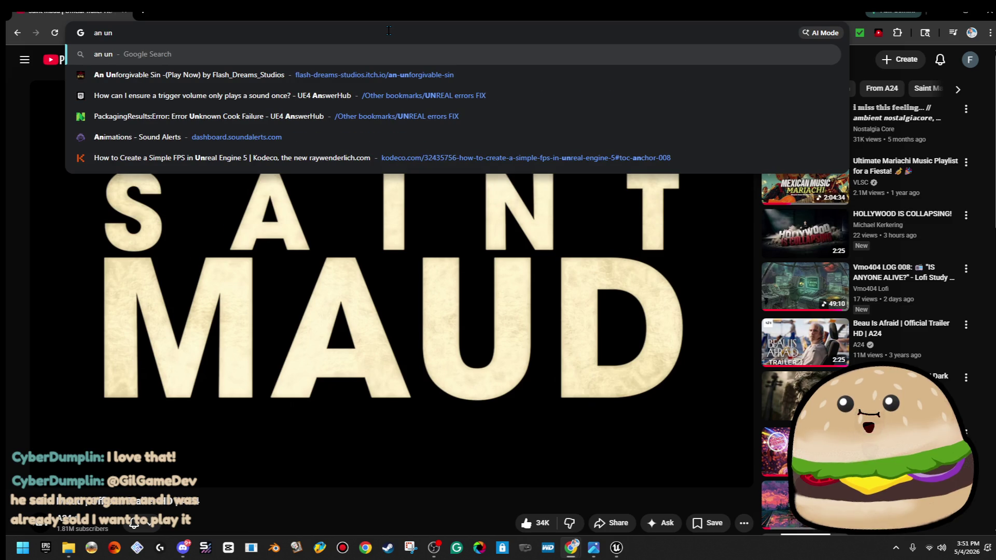
key(Down)
key(Return)
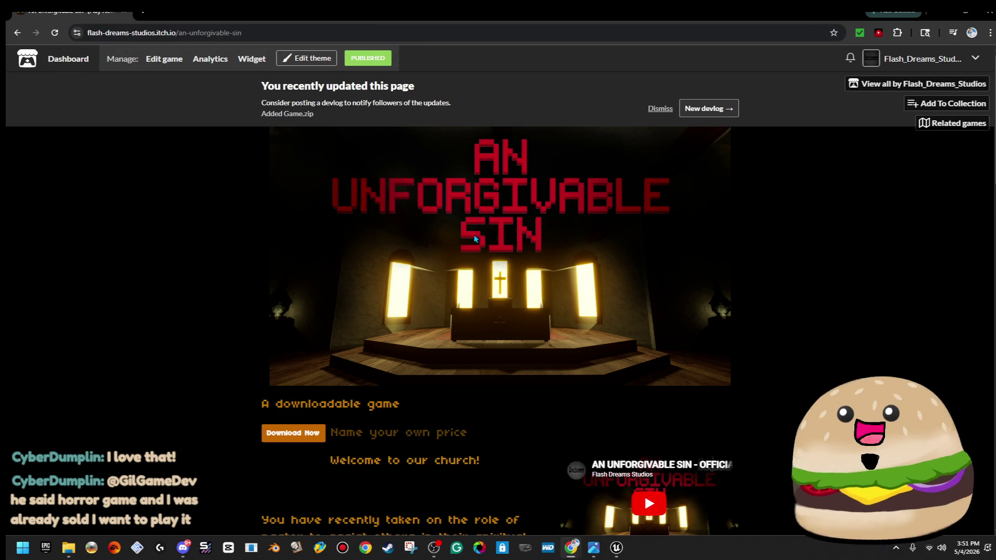
Open the developer's profile page and copy its web address.
scroll(510, 319, down, 20)
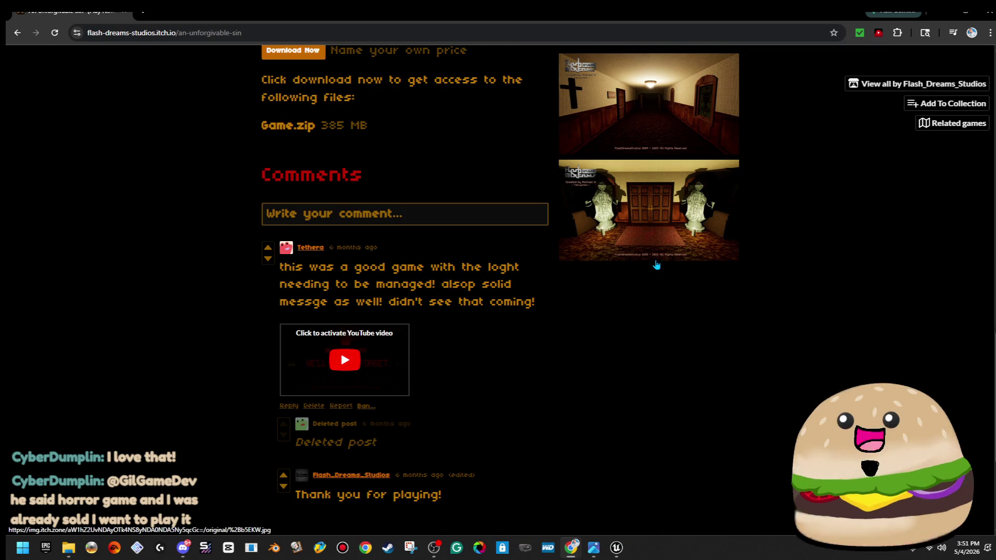
scroll(563, 400, up, 20)
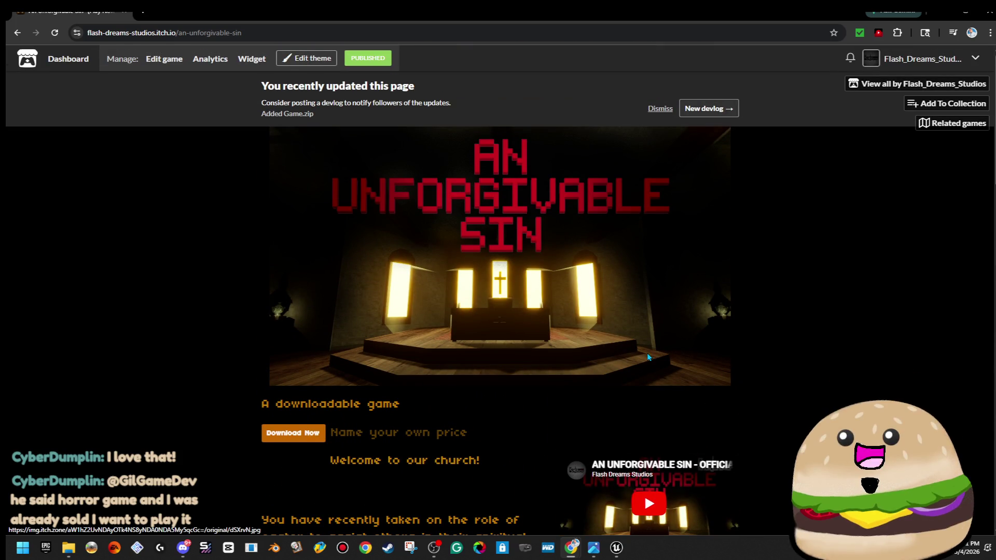
click(913, 60)
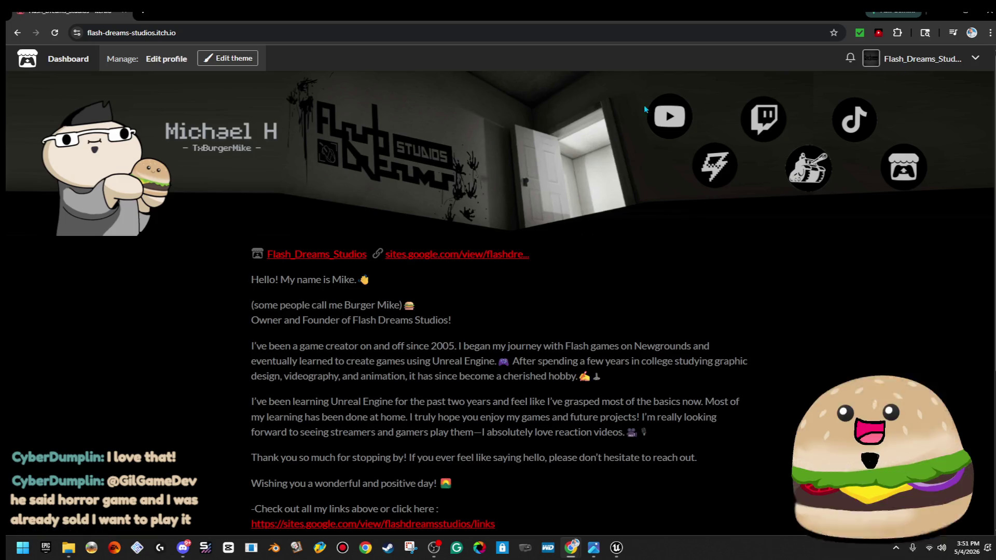
click(282, 34)
right_click(281, 34)
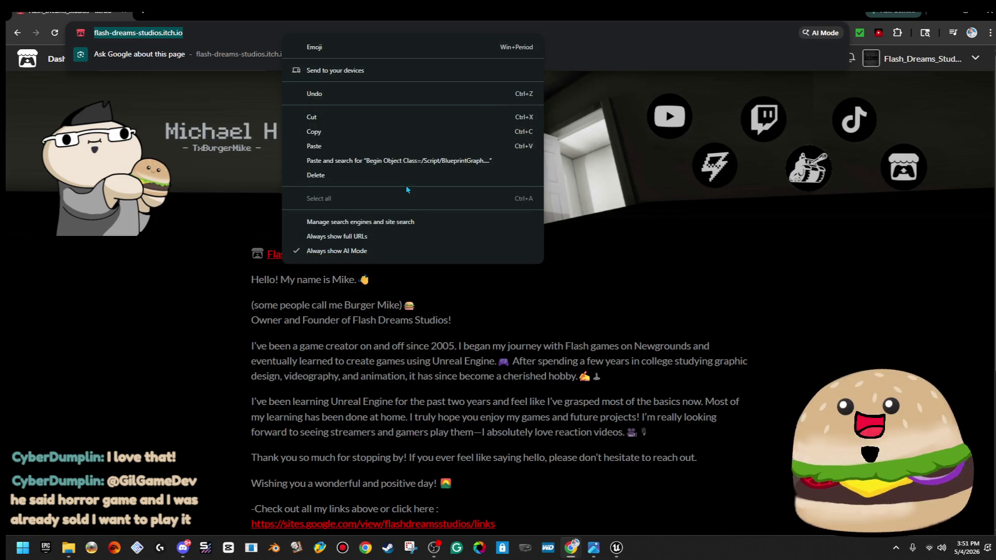
click(391, 135)
key(Escape)
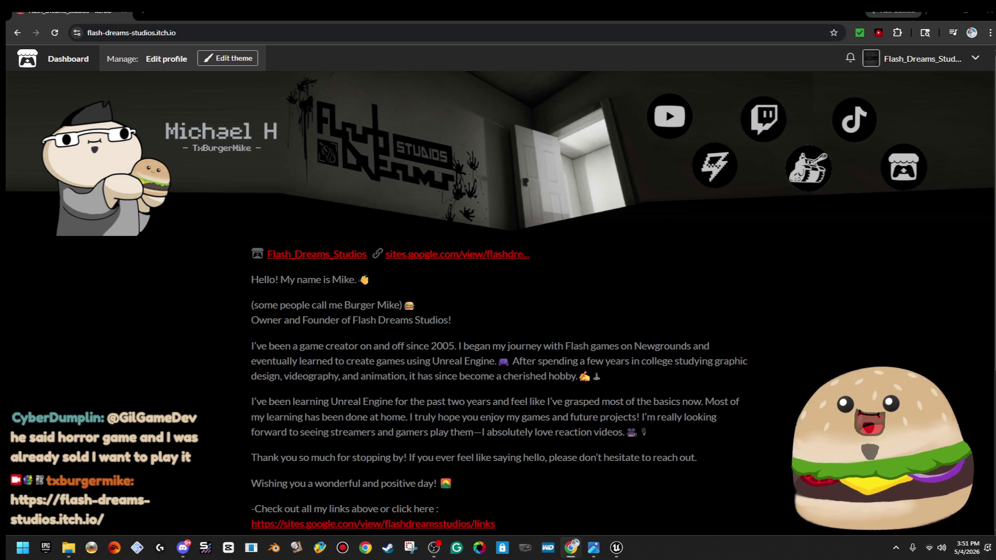
Open An Unforgivable Sin from the profile's game list and select its web address.
scroll(424, 300, down, 5)
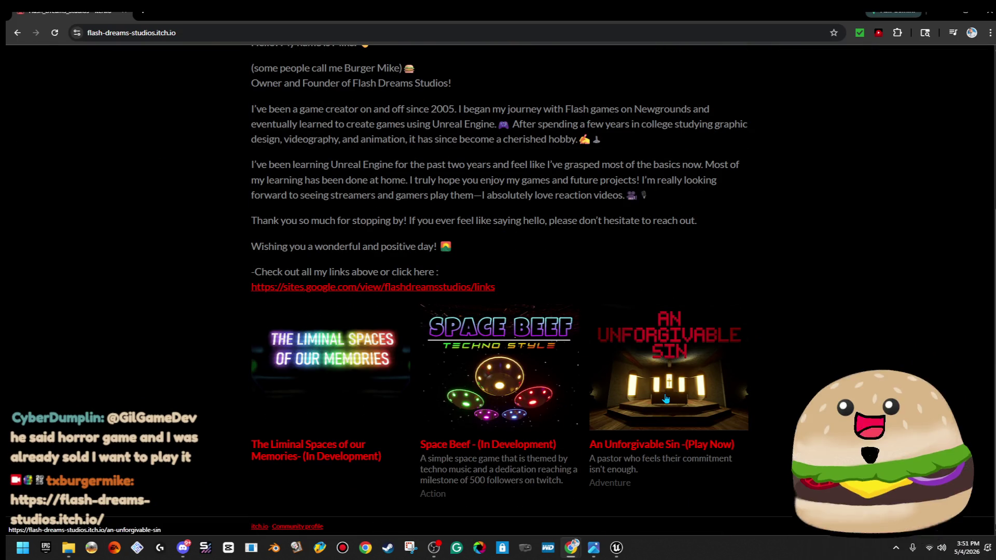
click(666, 398)
click(282, 33)
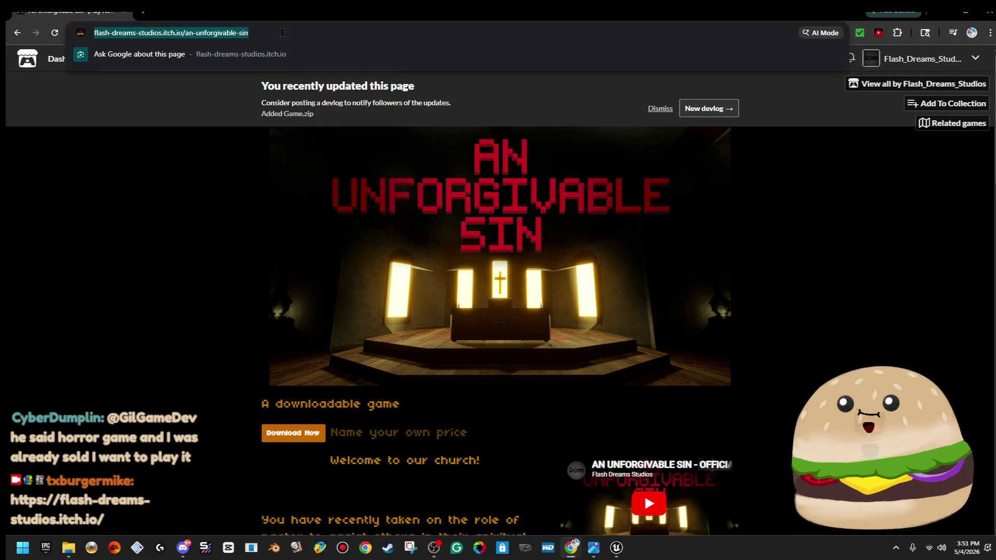
Copy the An Unforgivable Sin game page's web address.
right_click(282, 33)
click(645, 494)
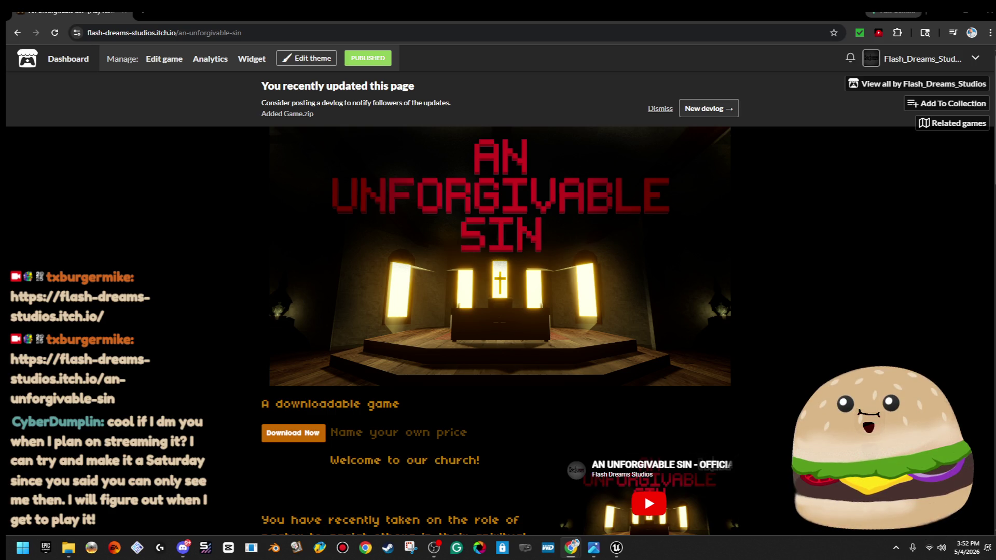
scroll(667, 384, down, 3)
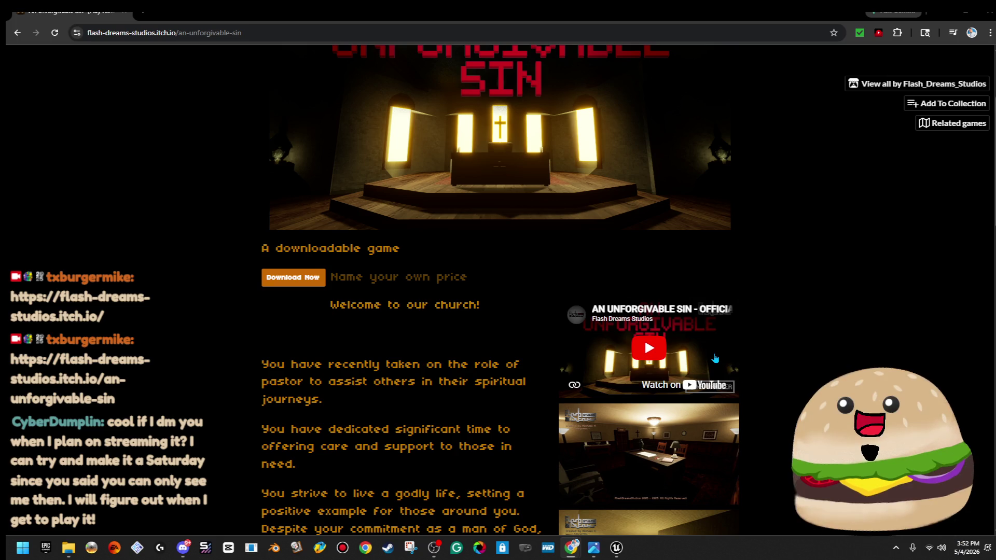
scroll(712, 357, up, 3)
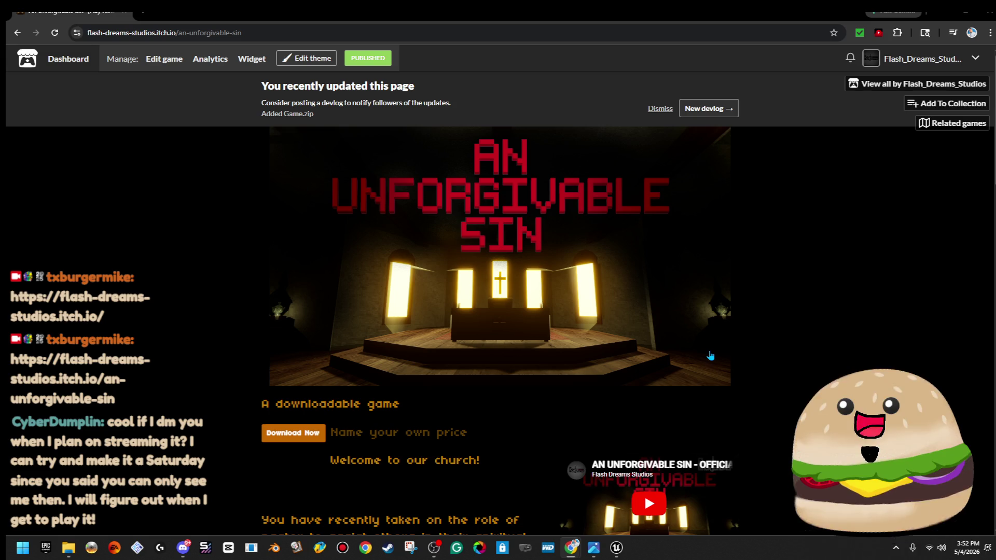
Start the embedded An Unforgivable Sin trailer and switch it to full screen.
scroll(747, 481, down, 1)
scroll(747, 482, down, 3)
click(654, 285)
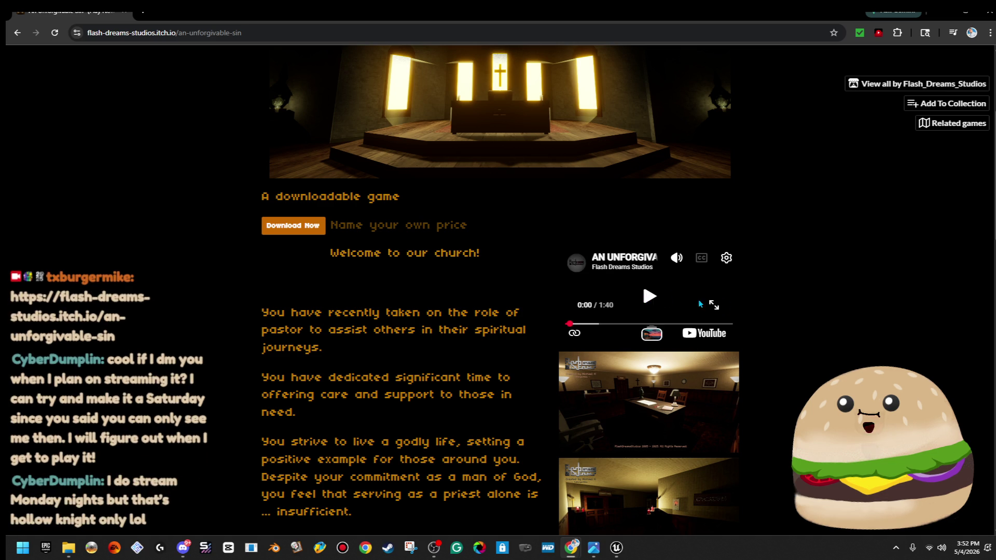
click(714, 305)
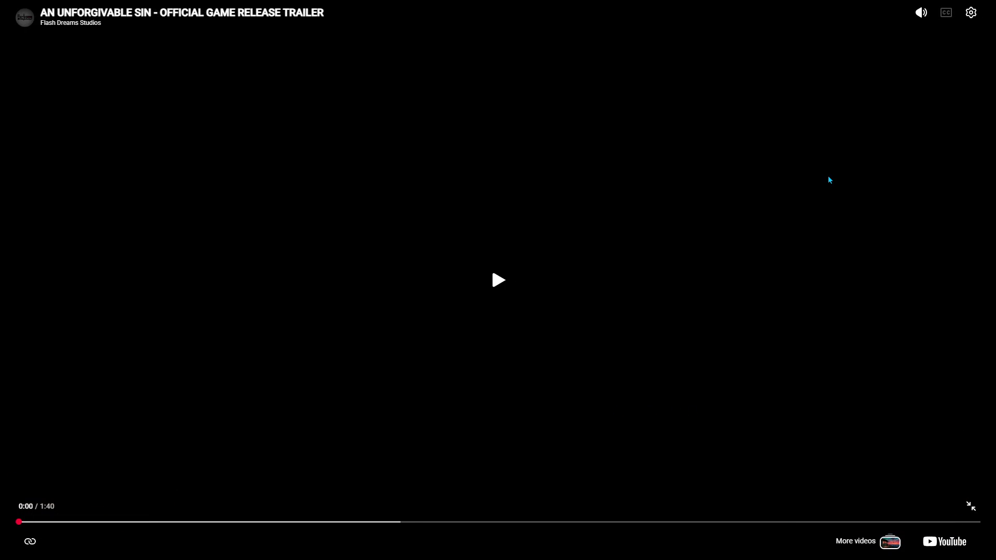
Rewind the trailer to the start and let it play through to 1:39 of 1:40.
click(712, 152)
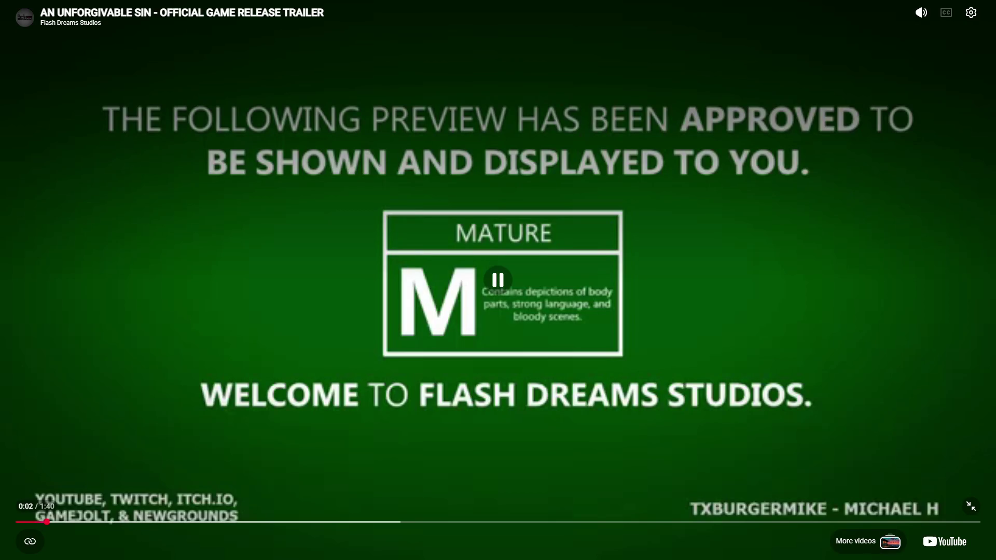
drag(85, 522, 2, 521)
click(697, 352)
click(716, 352)
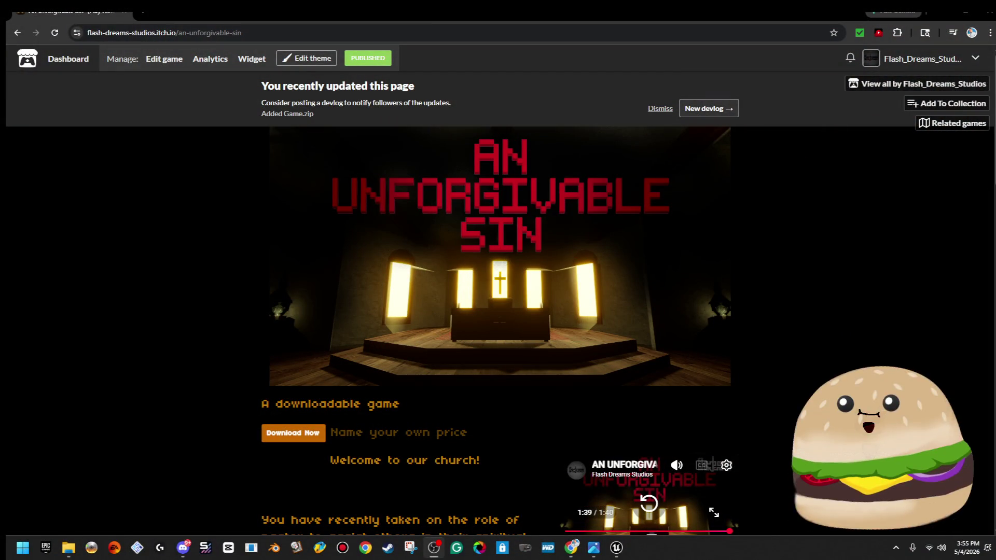
scroll(672, 309, down, 6)
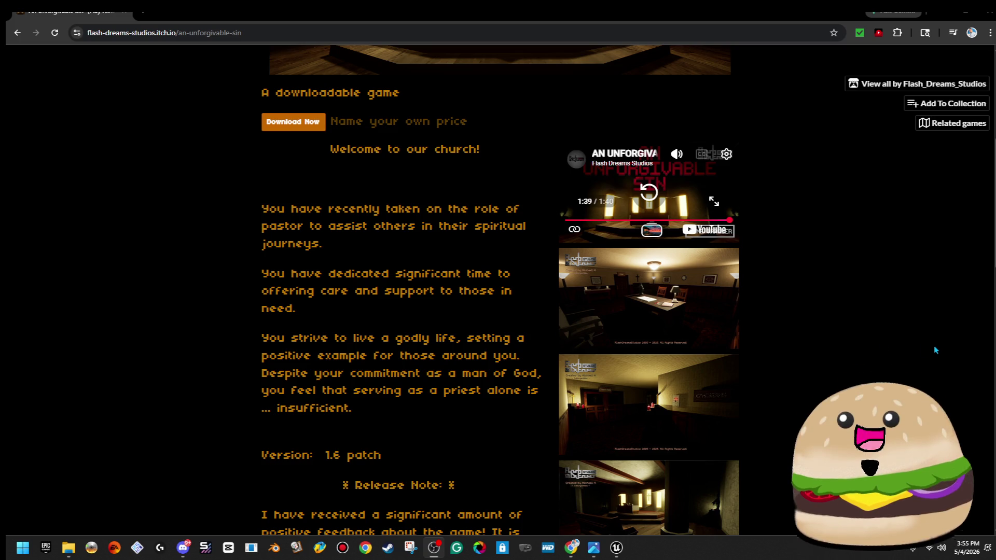
click(721, 344)
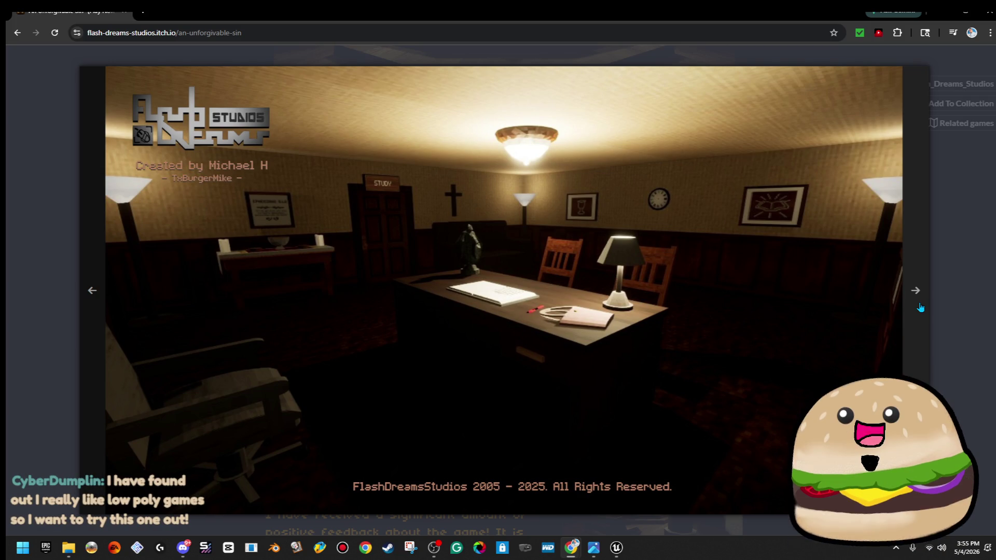
click(920, 308)
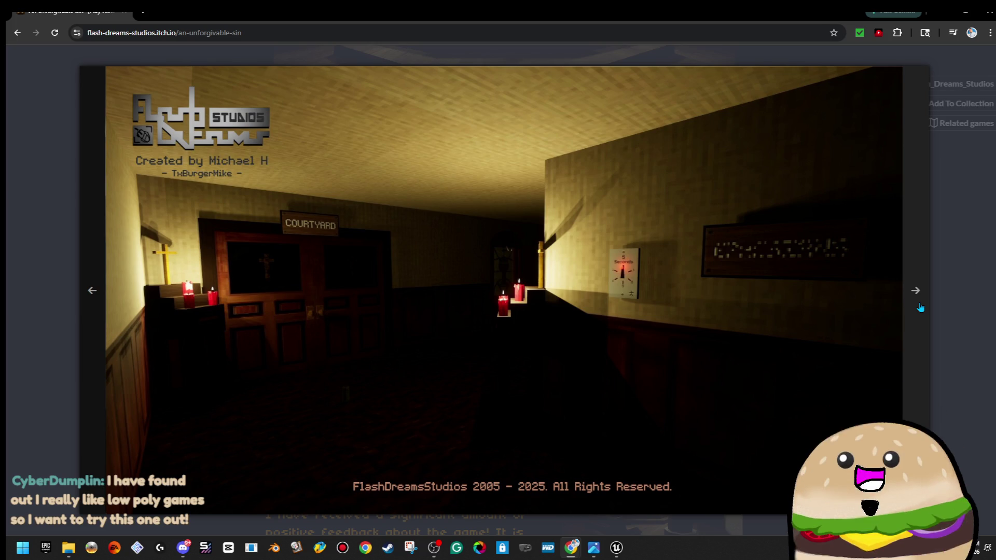
click(919, 308)
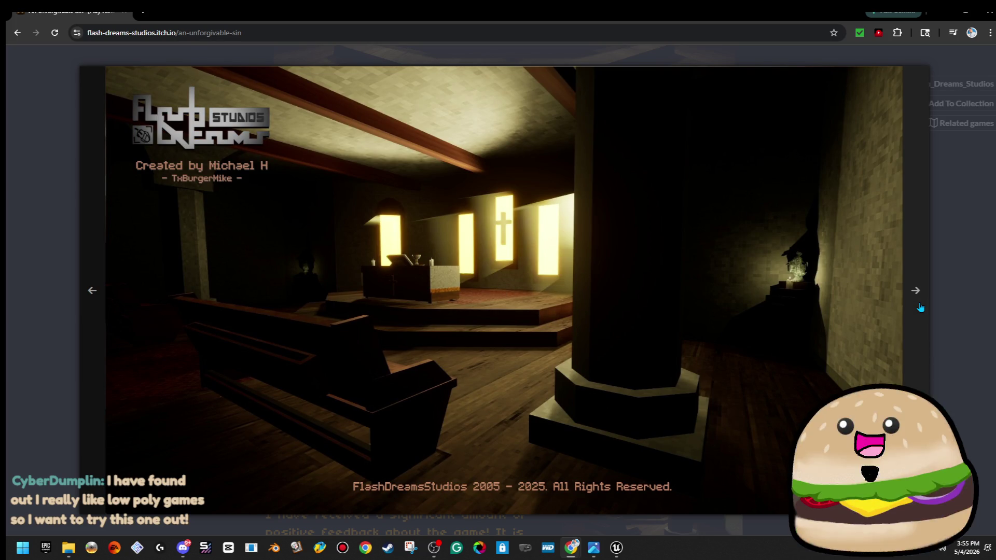
click(919, 308)
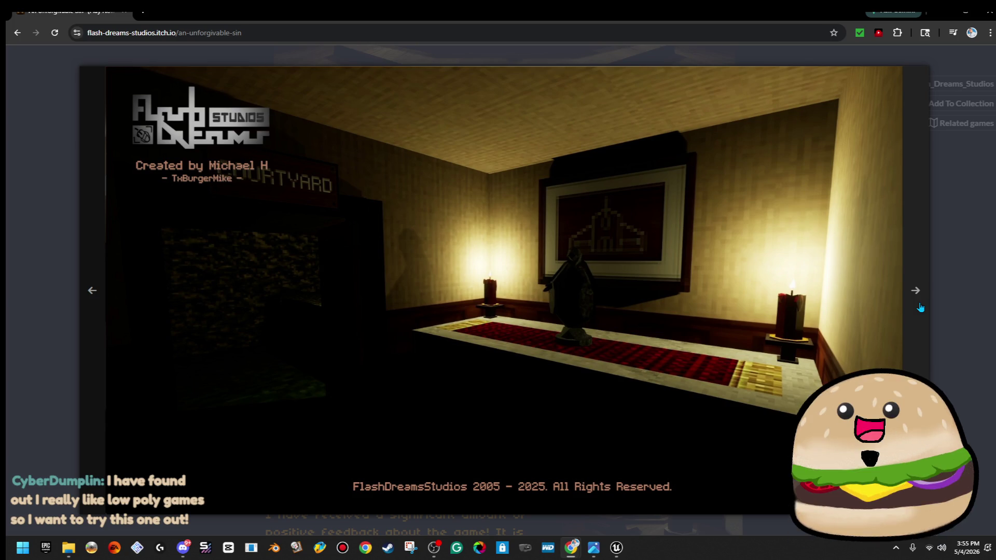
click(920, 307)
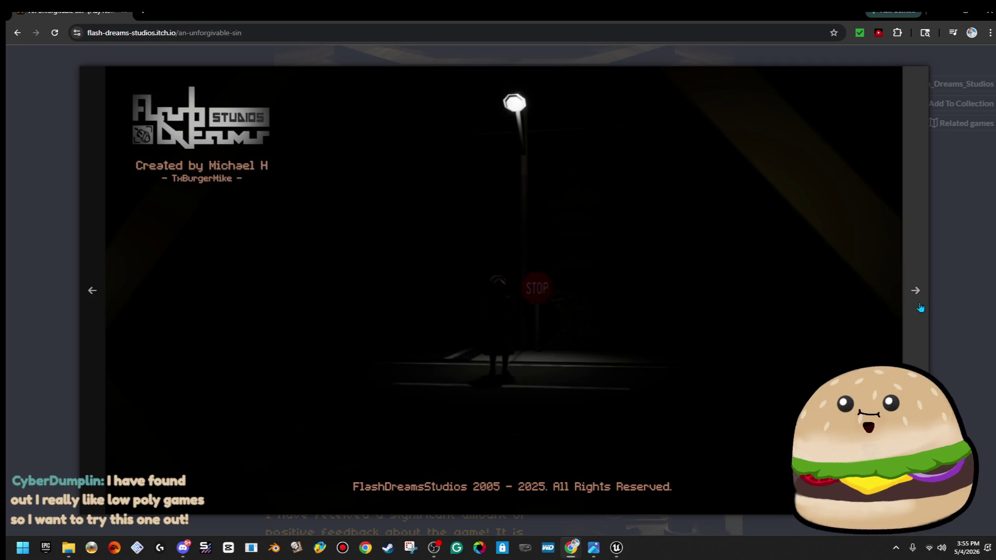
click(920, 308)
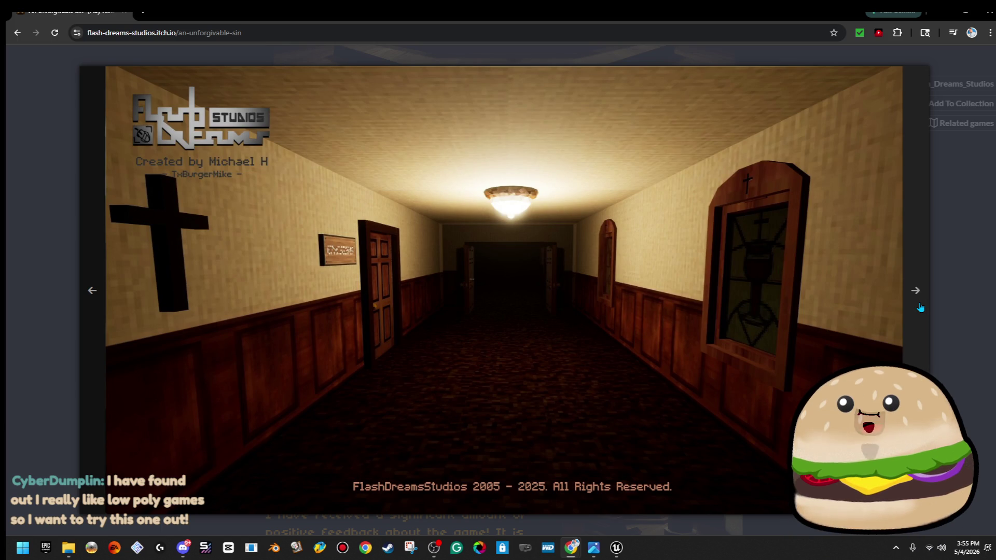
click(920, 307)
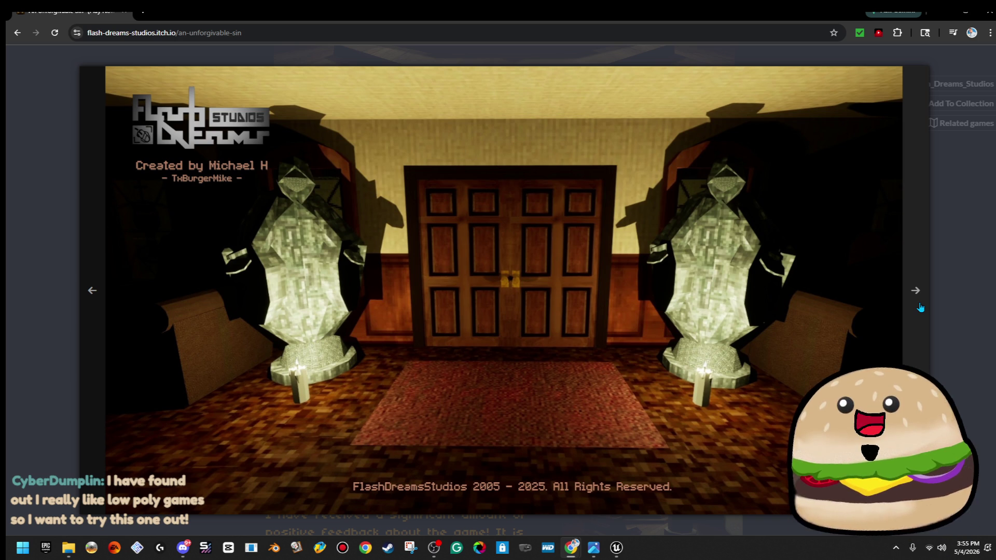
click(920, 308)
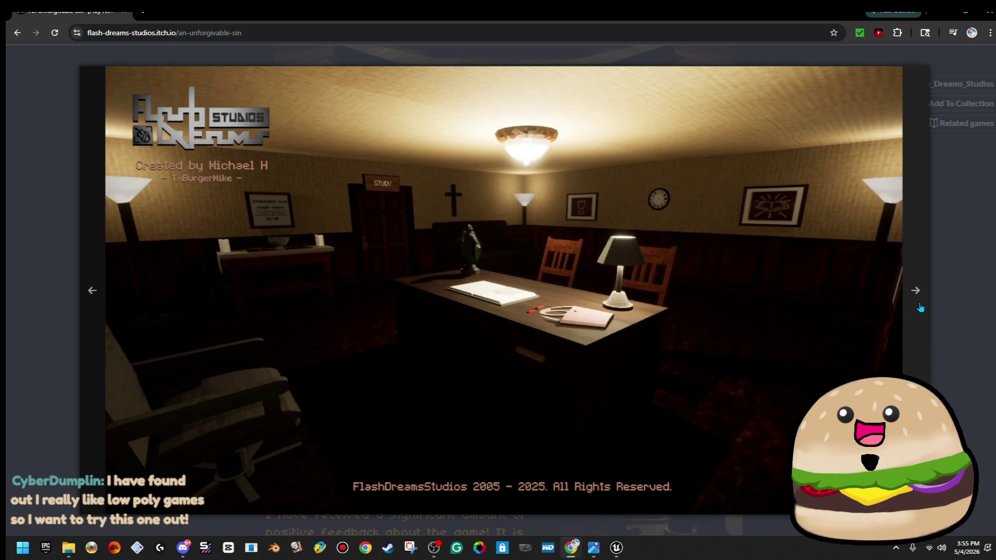
click(959, 313)
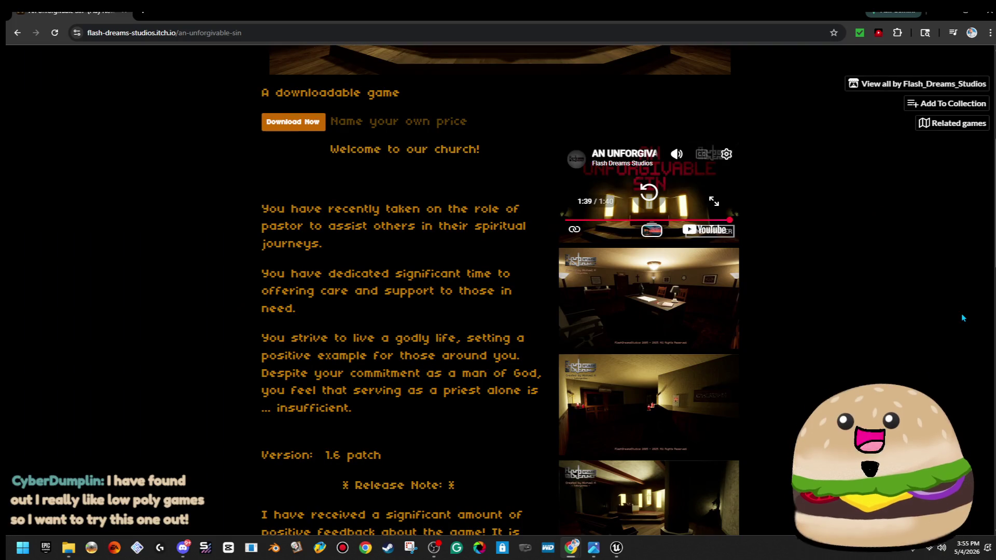
Scroll back up to the An Unforgivable Sin title banner and go back one page.
scroll(822, 356, down, 5)
scroll(830, 378, down, 10)
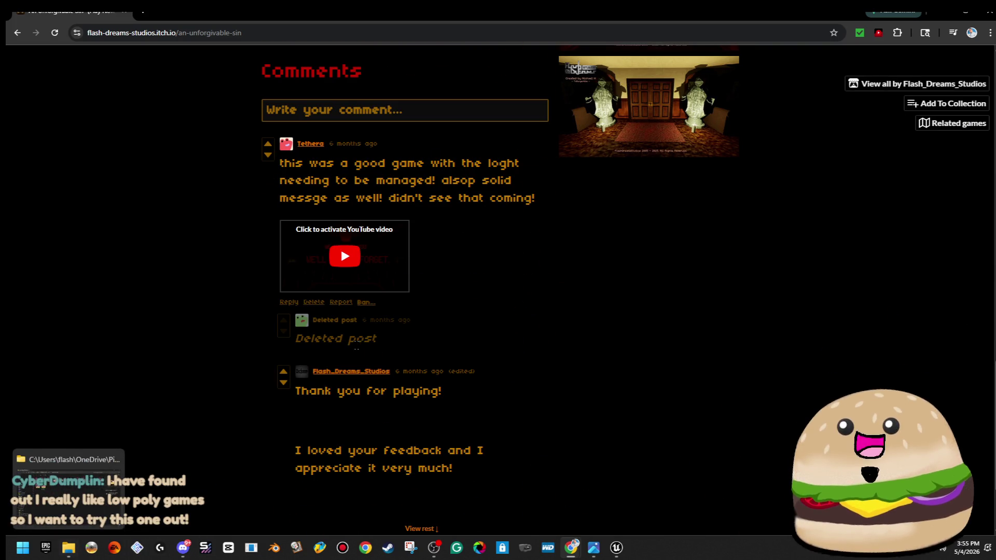
scroll(460, 368, up, 10)
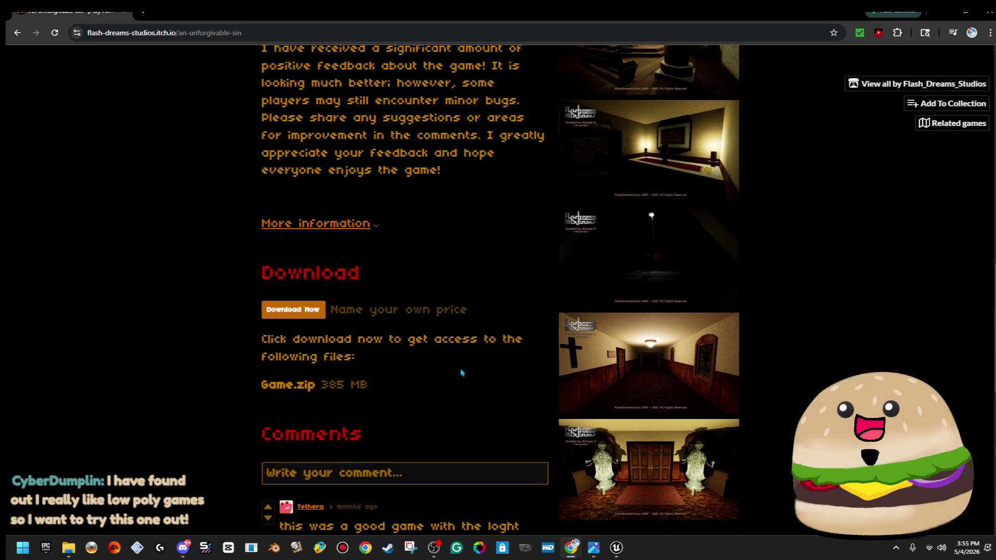
scroll(555, 365, up, 5)
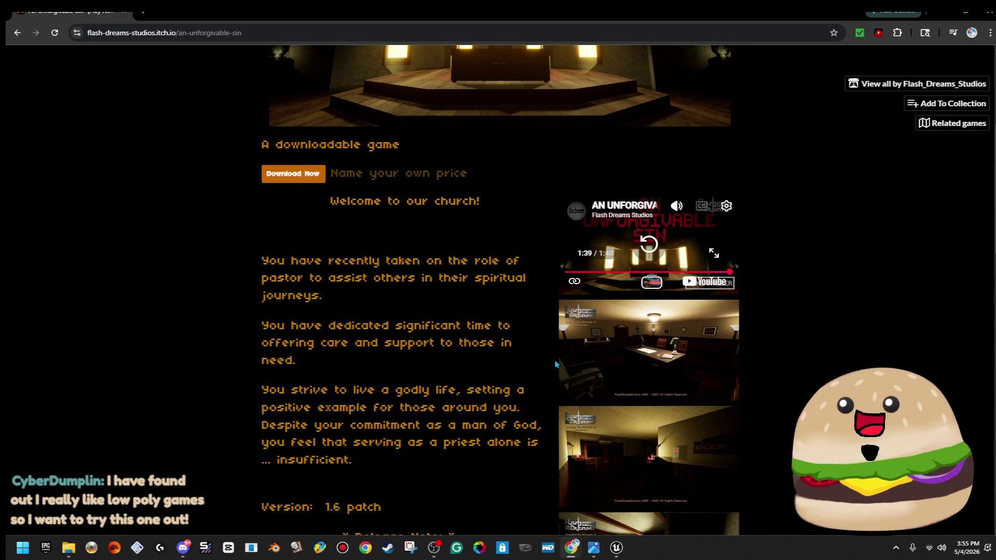
scroll(555, 365, up, 3)
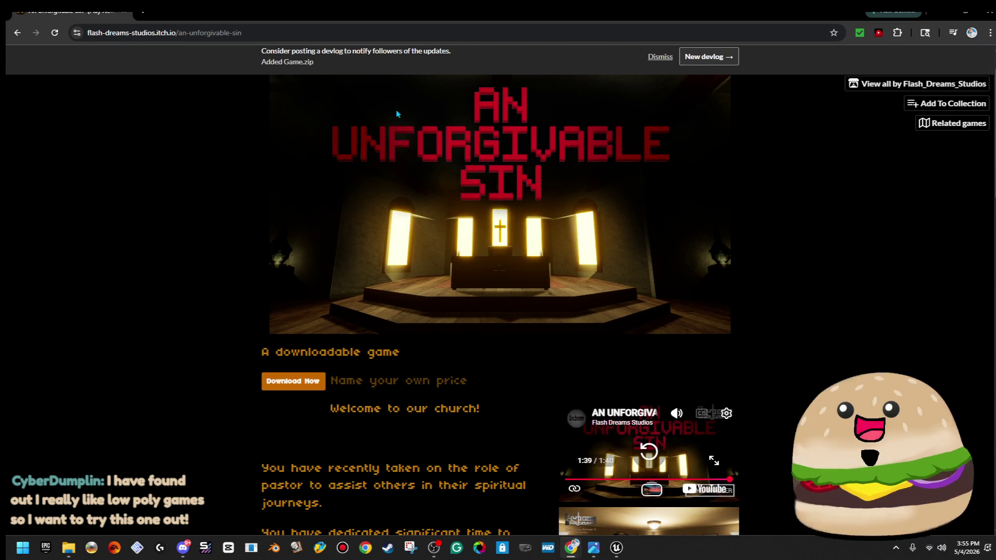
click(17, 33)
Open the Space Beef page and view its first screenshot enlarged.
click(498, 374)
click(690, 412)
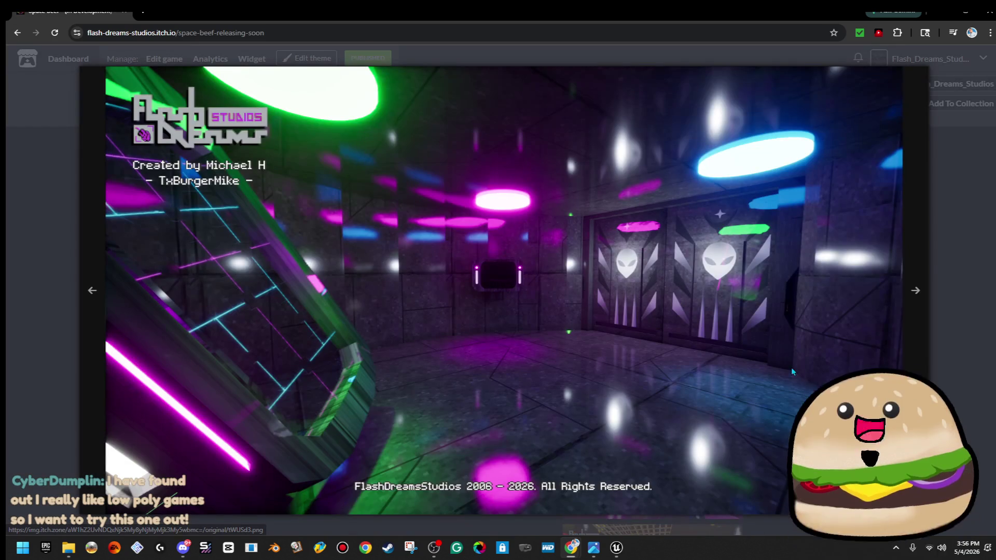
click(929, 305)
Step through the Space Beef screenshots from the third one to the green corridor.
click(727, 441)
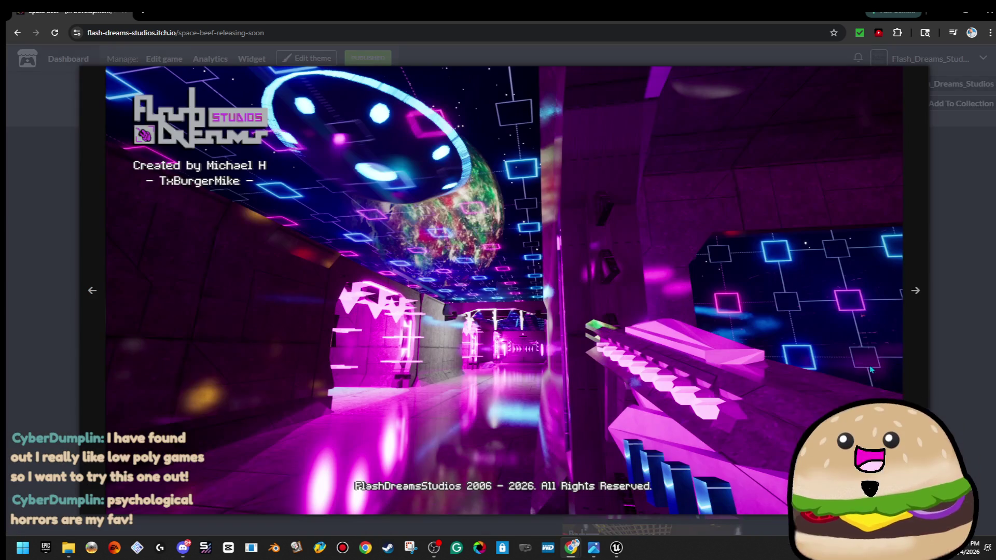
click(919, 301)
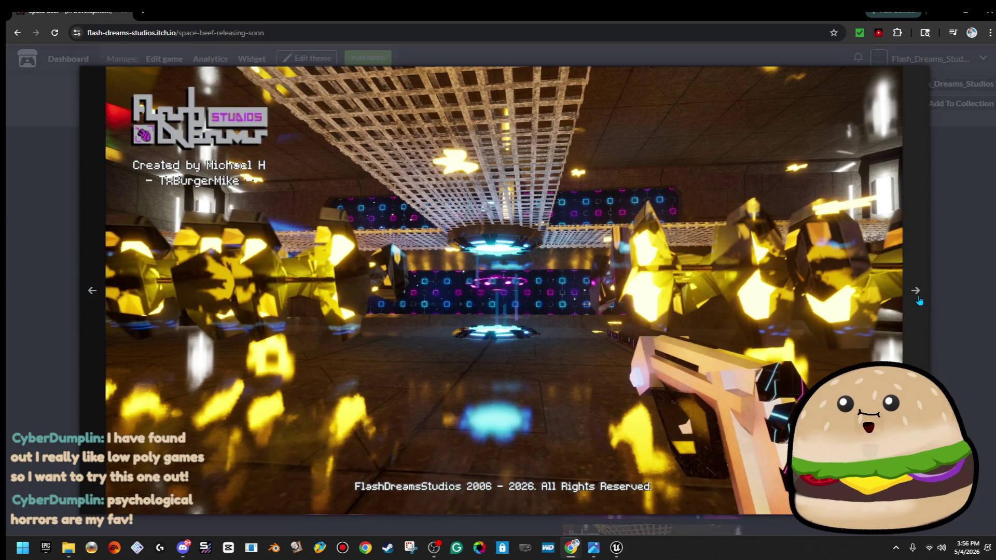
click(919, 301)
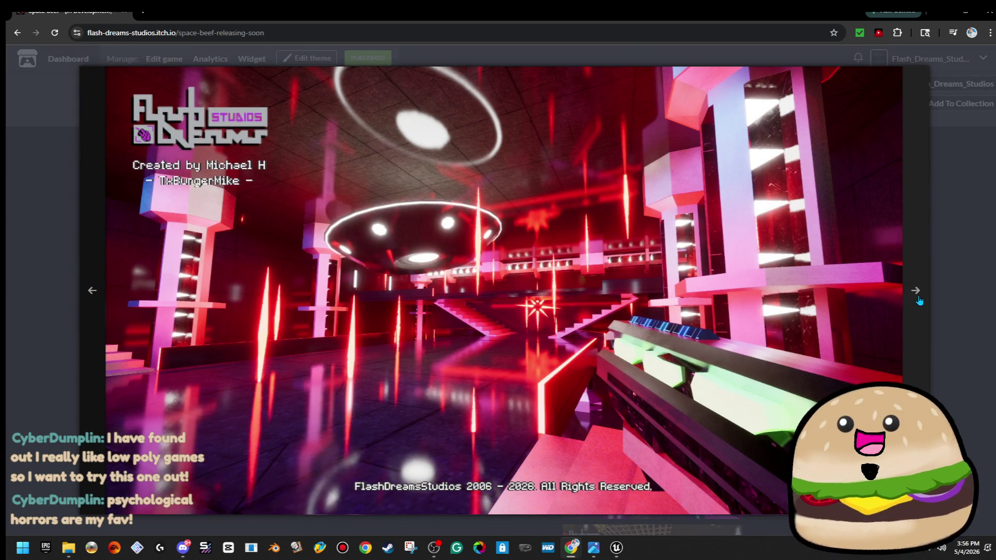
click(920, 300)
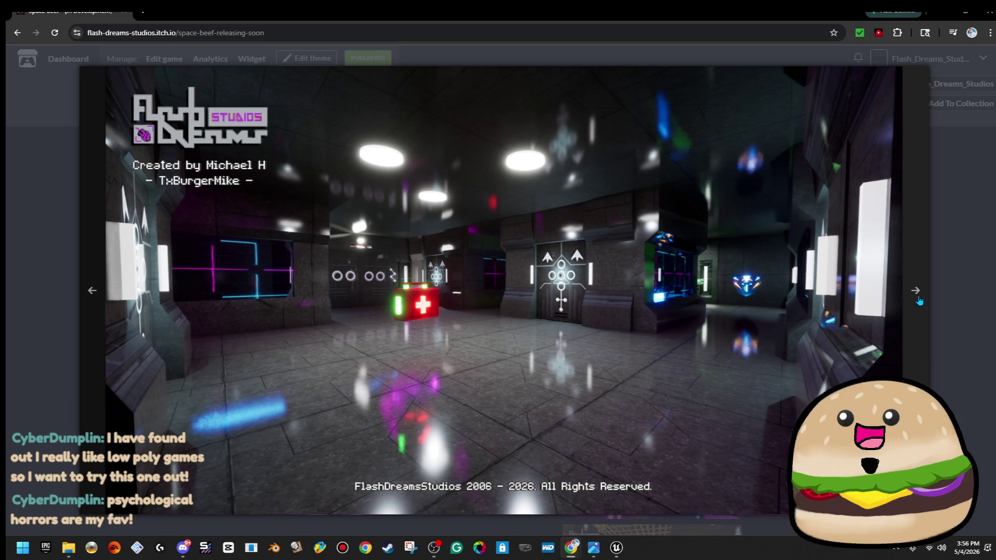
click(919, 300)
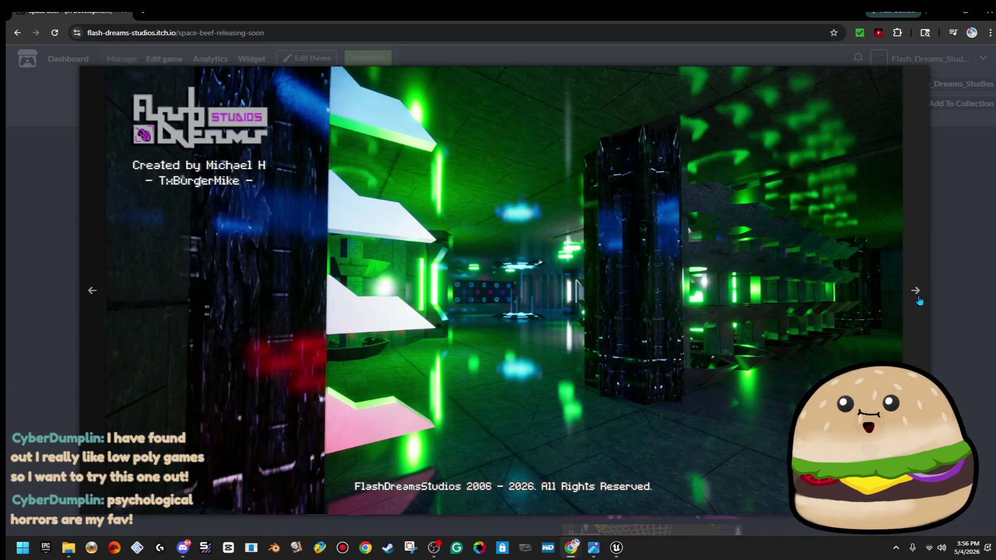
Close the viewer, return to the studio profile, and open The Liminal Spaces of Our Memories.
click(940, 285)
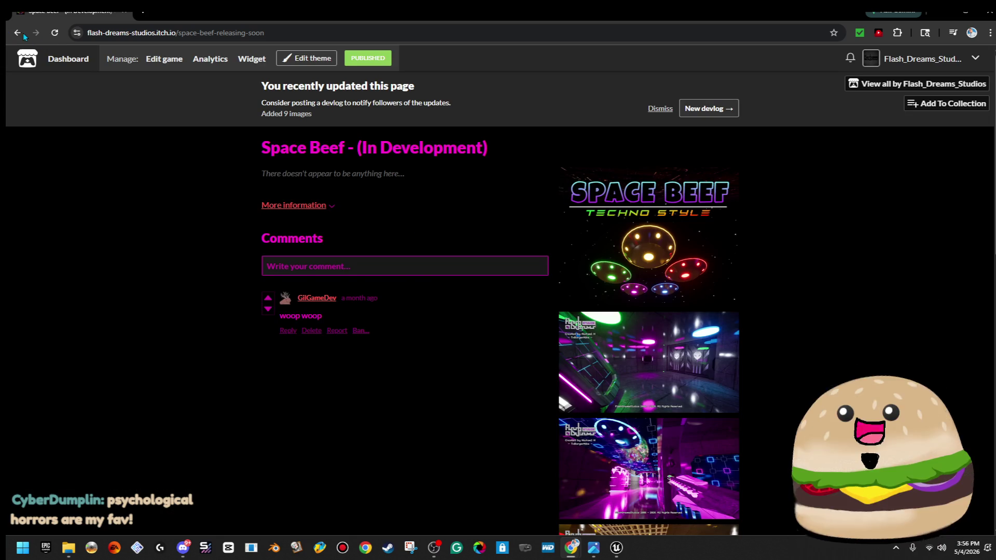
click(17, 33)
click(291, 385)
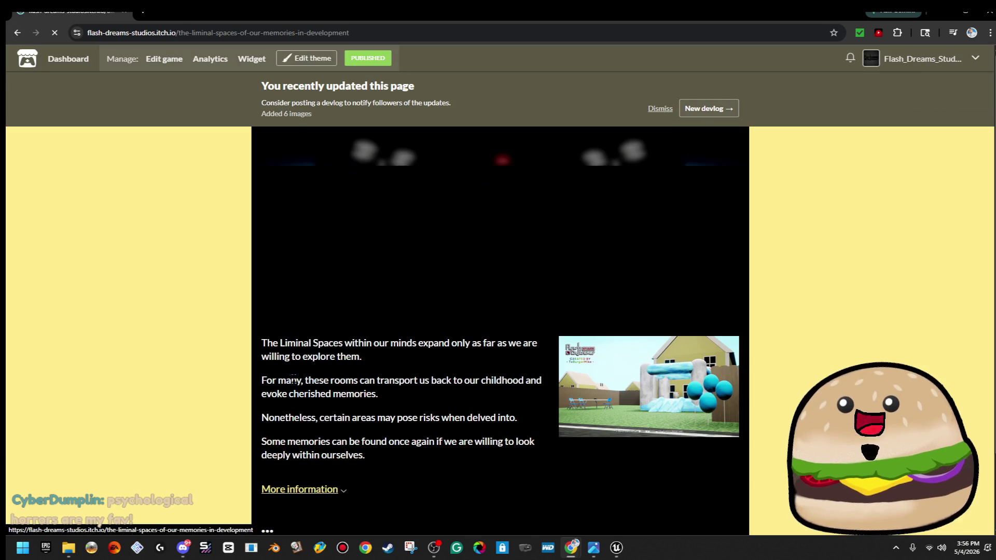
Cycle through all six Liminal Spaces screenshots, from the bounce house back around, then close the gallery.
scroll(649, 363, down, 1)
click(648, 332)
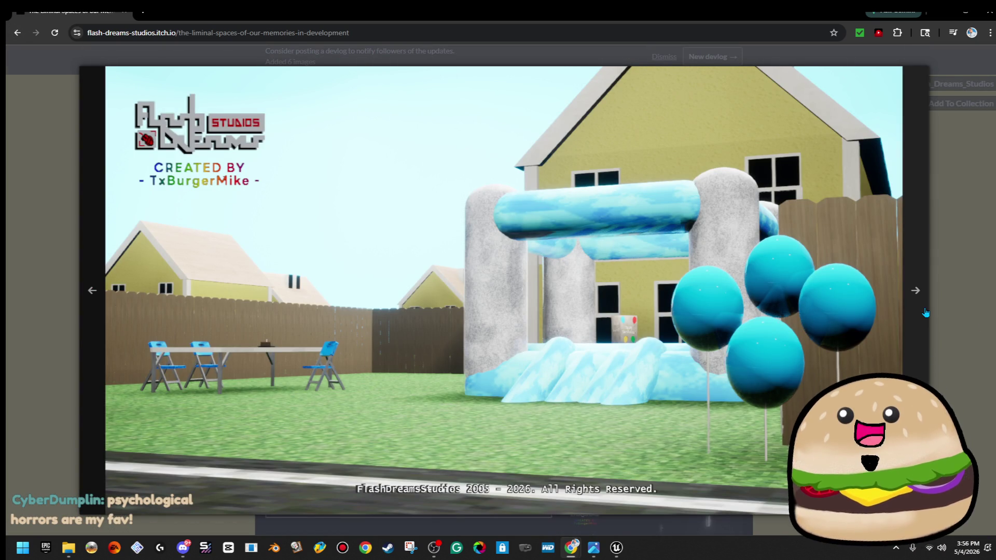
click(964, 305)
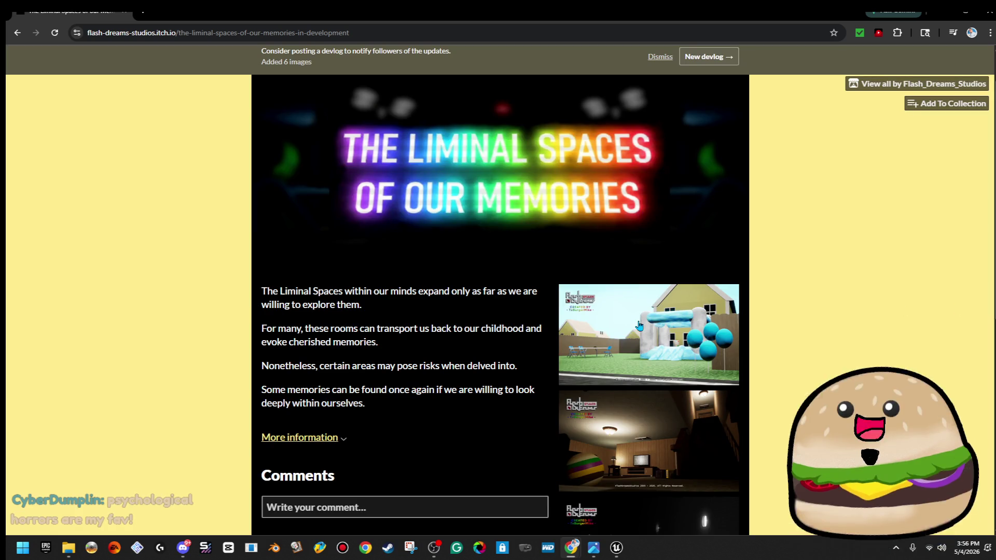
click(648, 332)
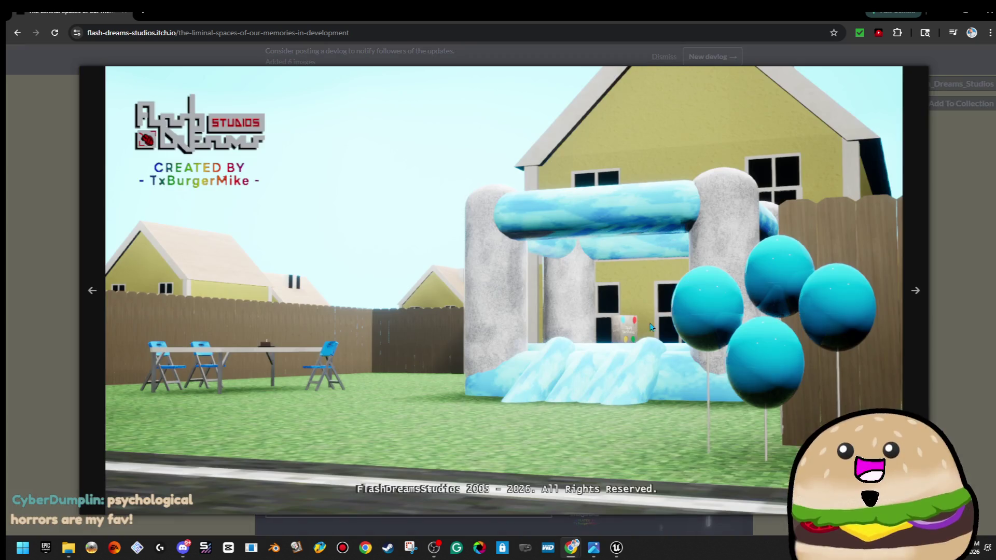
click(914, 309)
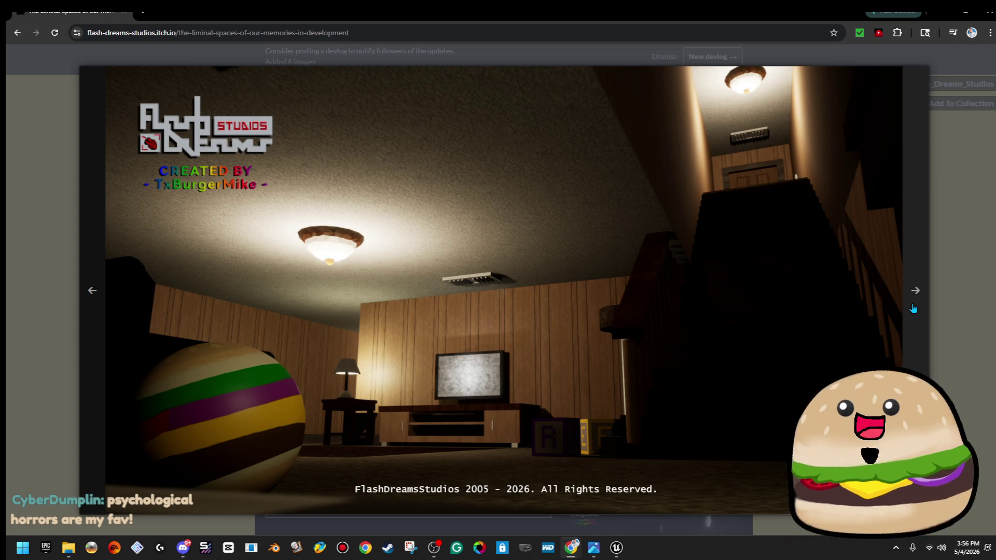
click(913, 309)
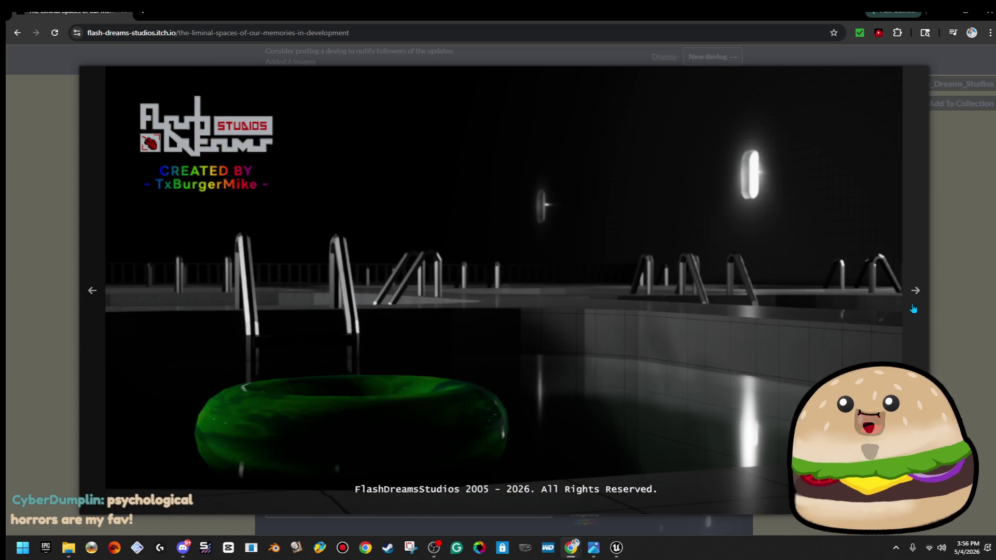
click(913, 310)
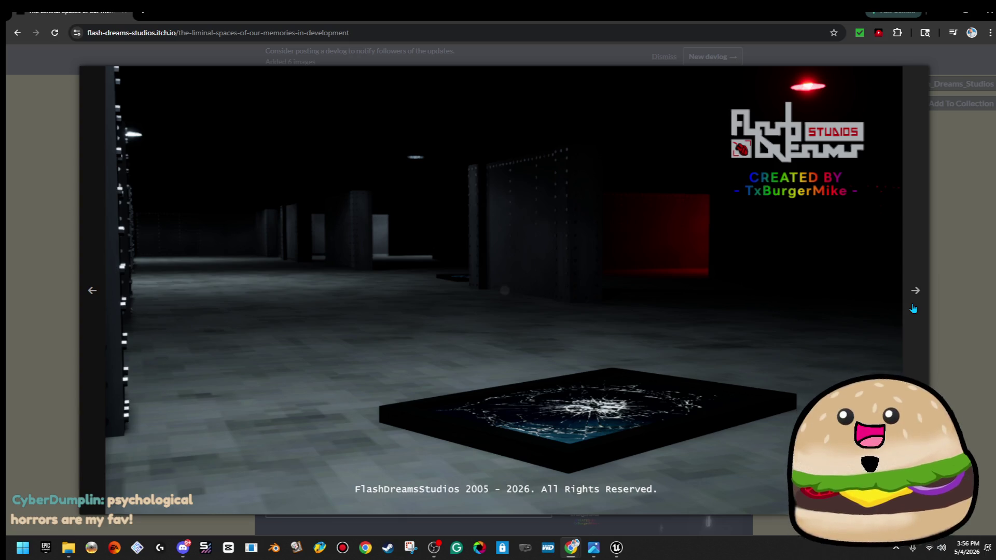
click(914, 310)
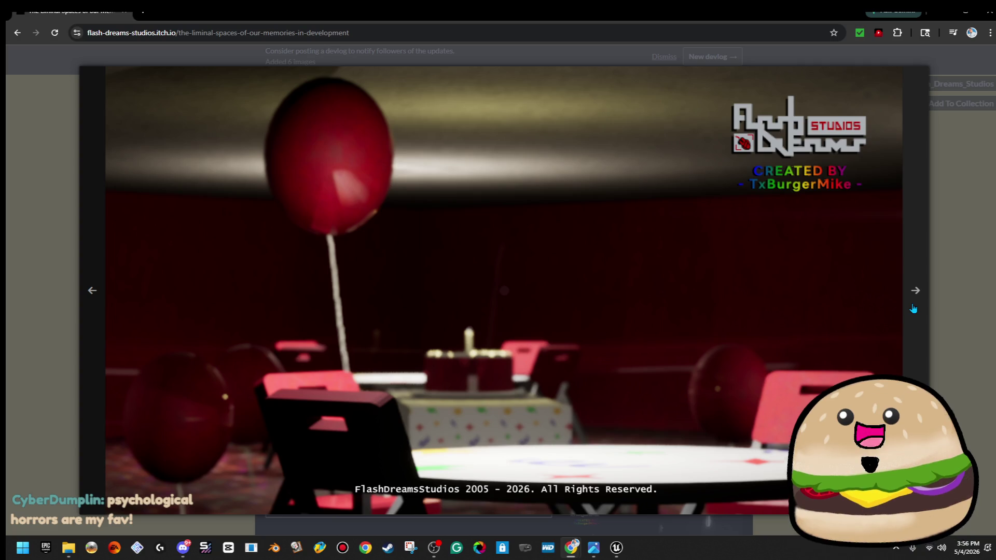
click(914, 309)
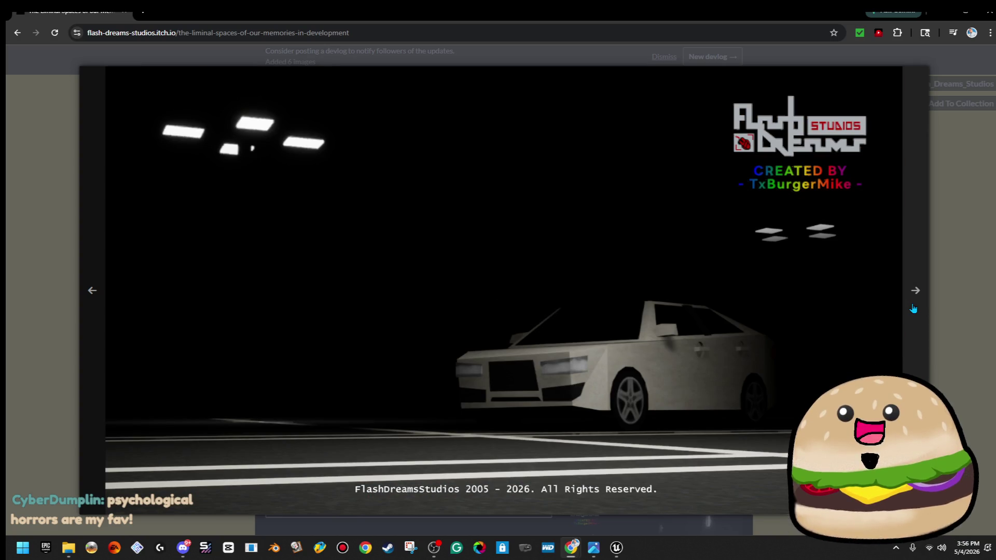
click(913, 309)
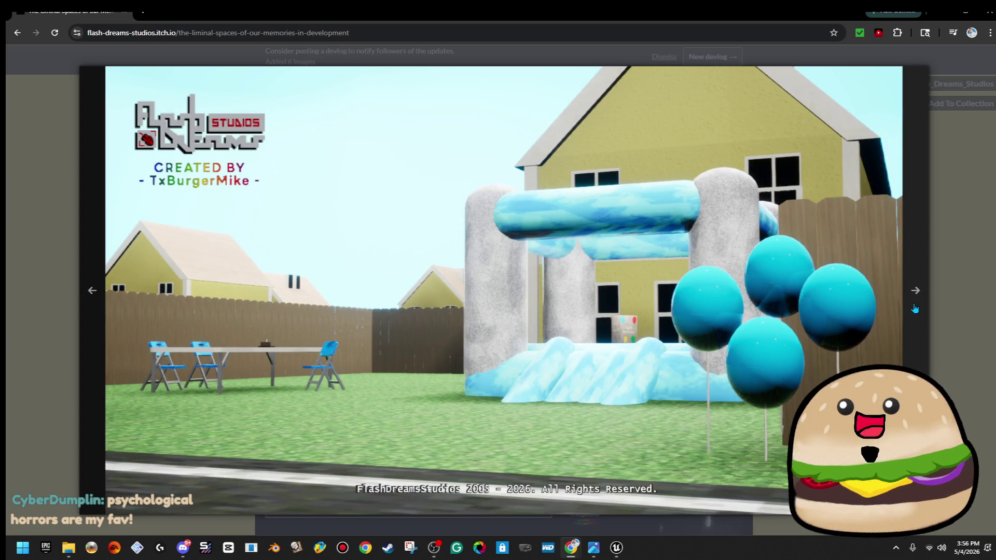
click(938, 291)
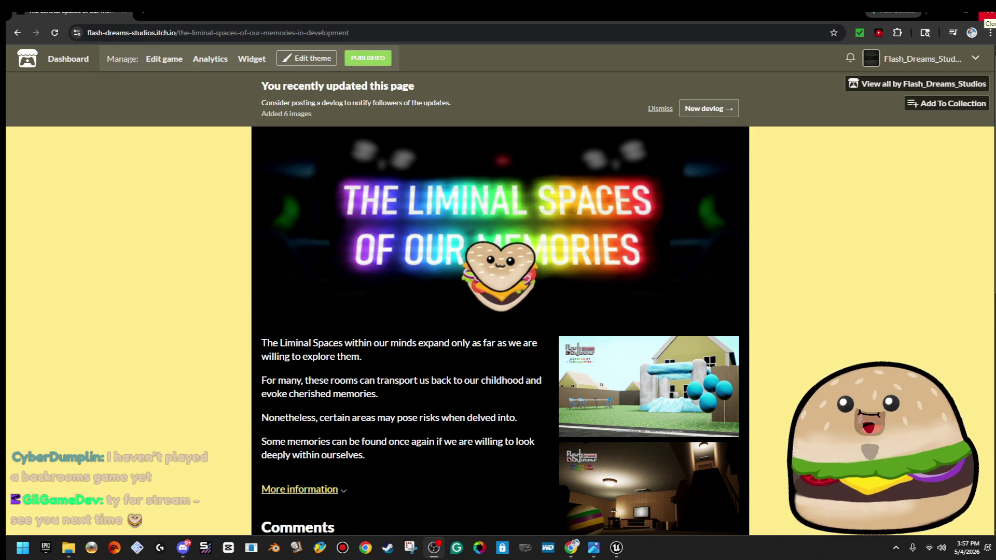
click(966, 10)
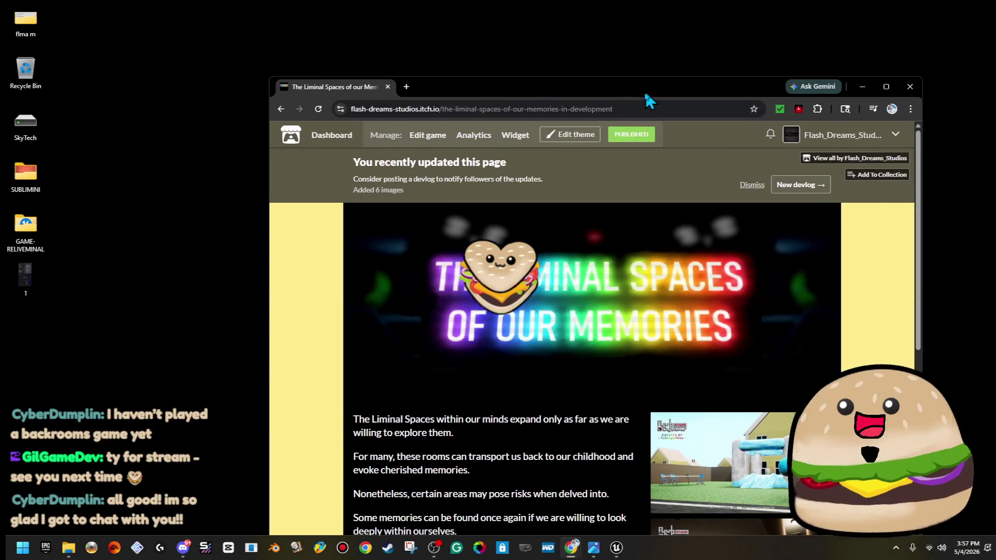
click(884, 90)
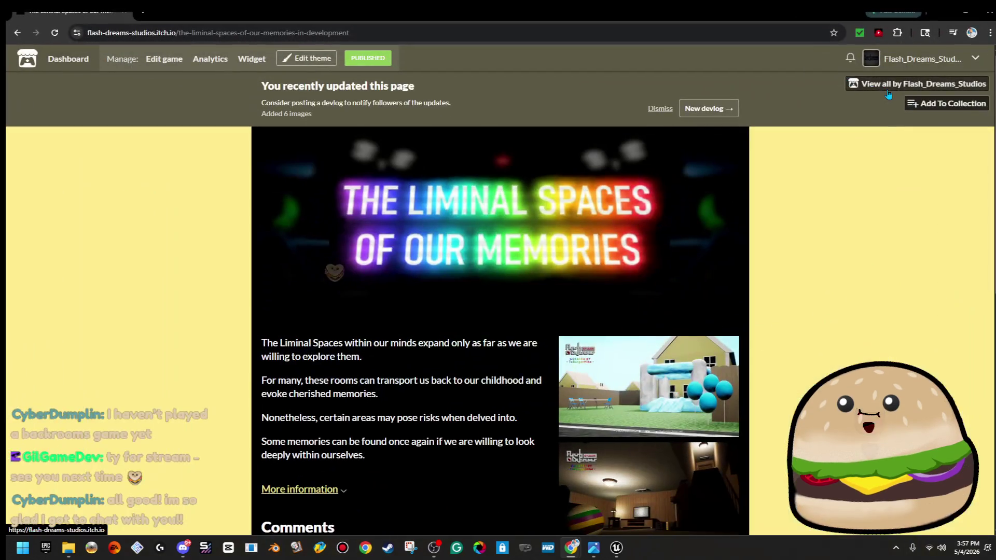
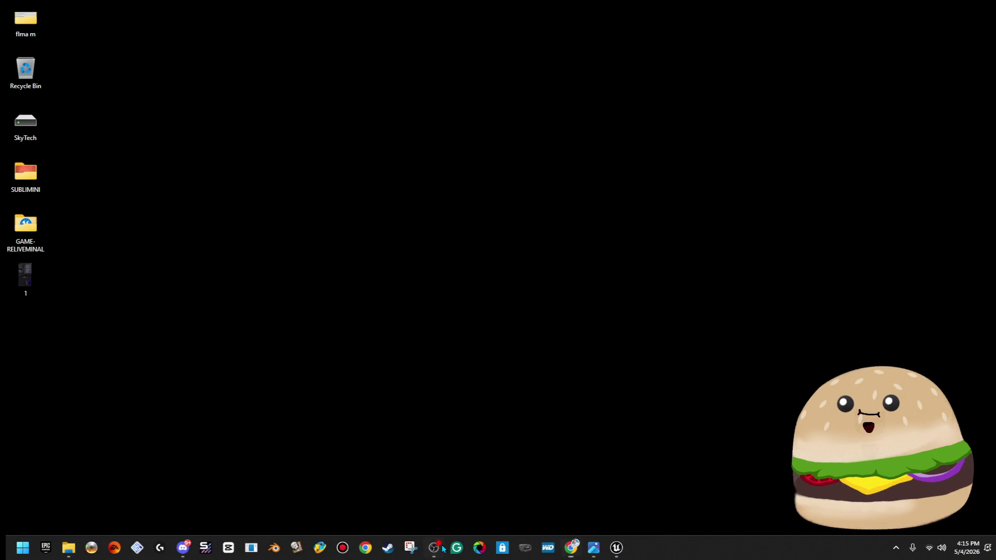
Bring up reliveminal_map in the editor, look over the lawn, and set camera speed to 16.
click(622, 554)
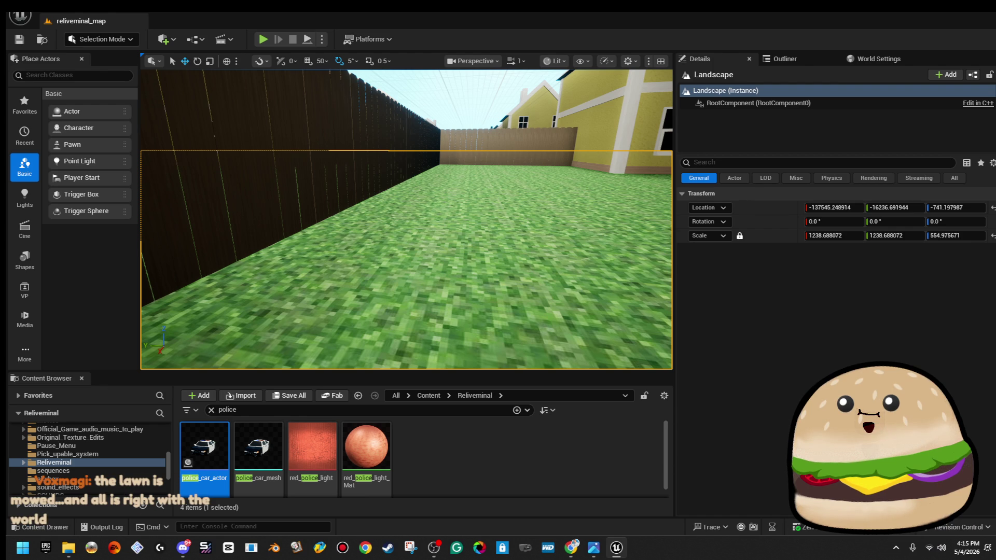
mouse_move(544, 278)
mouse_down()
mouse_move(534, 273)
mouse_move(521, 316)
mouse_move(516, 291)
mouse_move(209, 140)
mouse_up()
drag(595, 104, 595, 104)
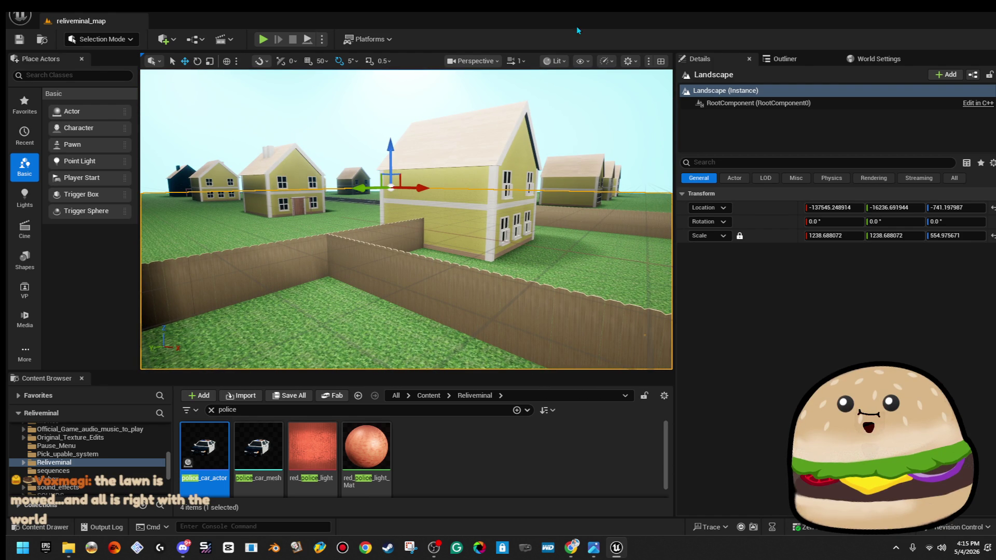
click(513, 62)
drag(495, 91, 519, 91)
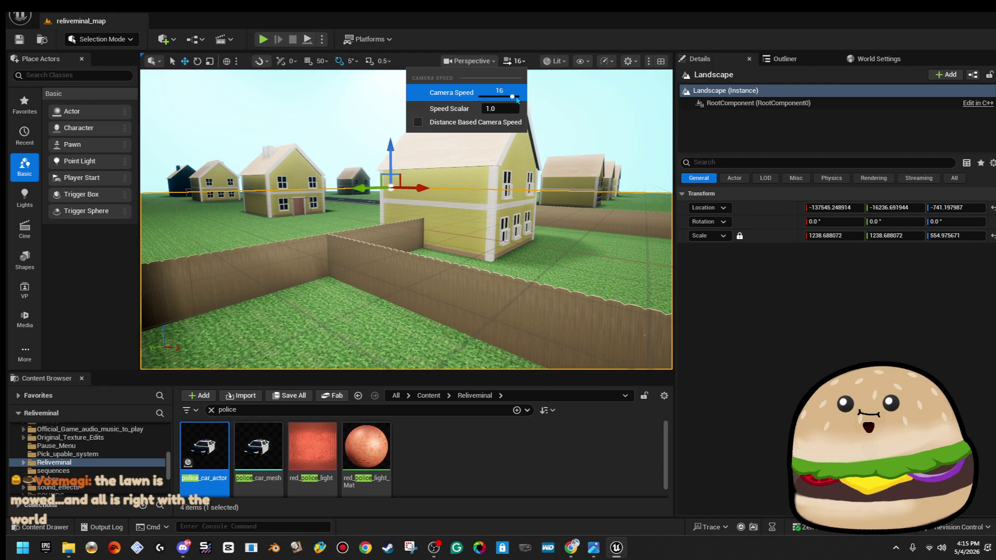
Fly with WASD from the houses into the dark area with wireframe boxes.
key(s)
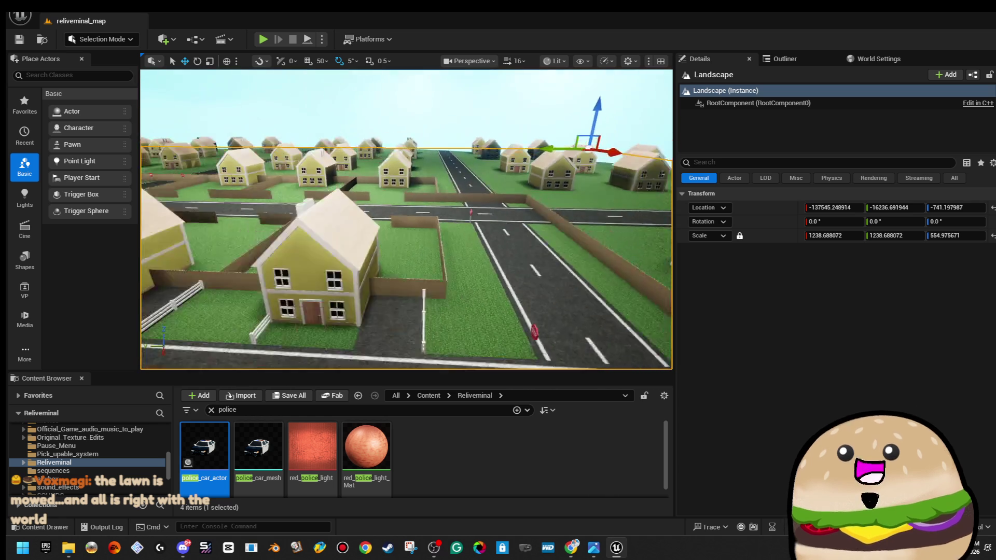
key(w)
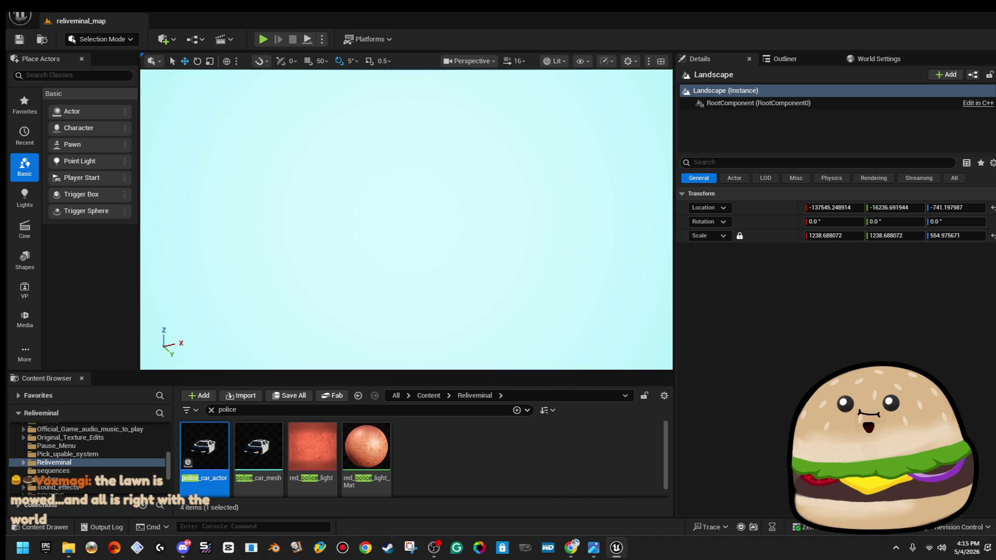
key(s)
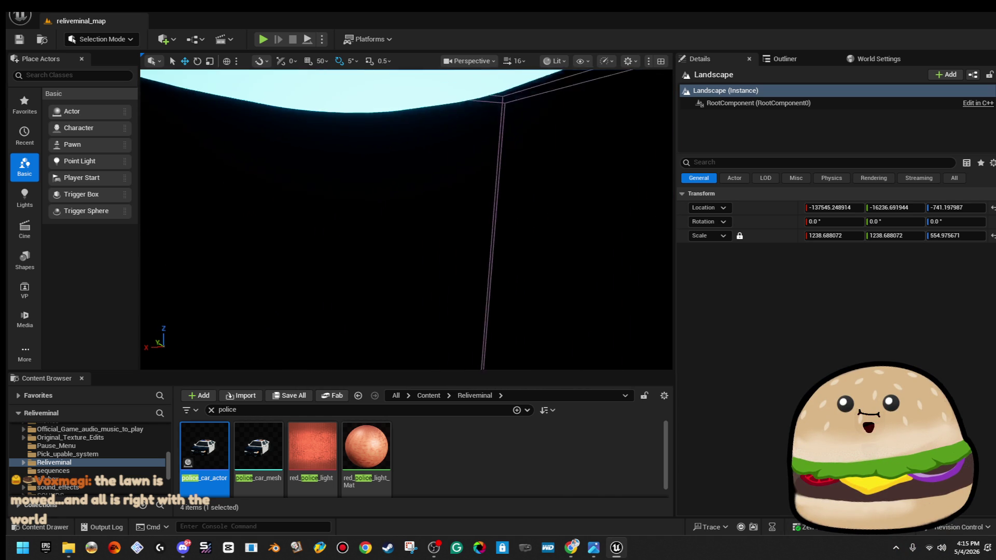
key(s)
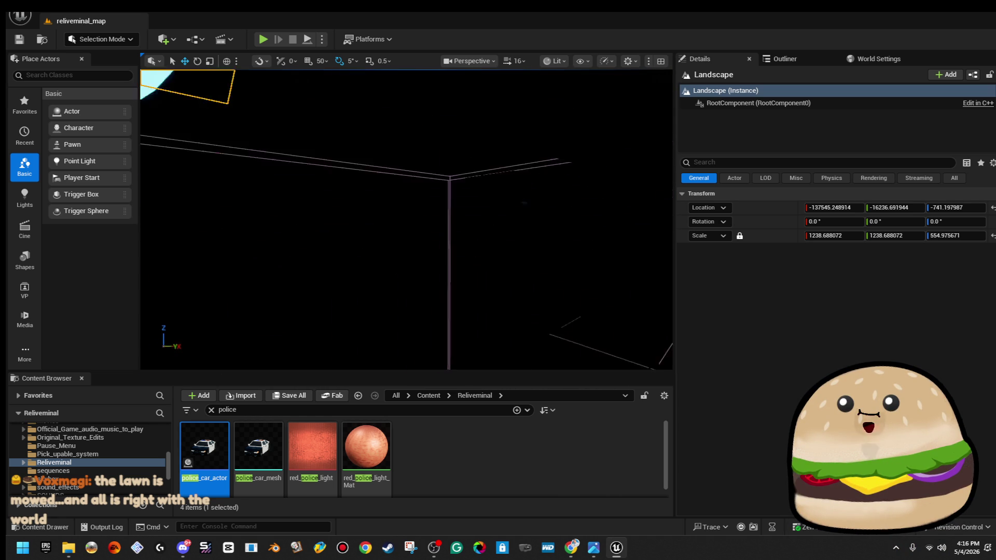
key(d)
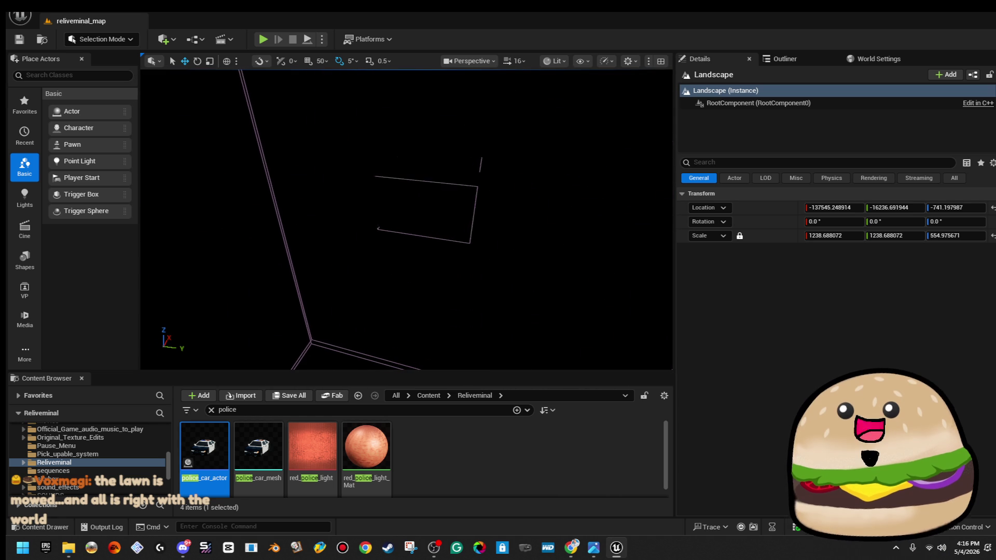
key(w)
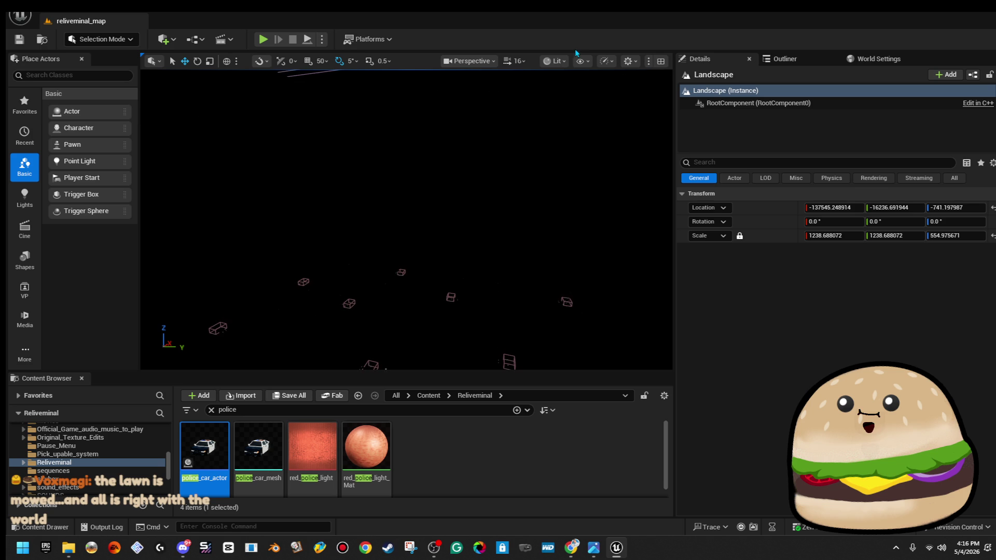
Switch the viewport to Unlit and frame the parking lot's cars.
click(554, 63)
click(578, 111)
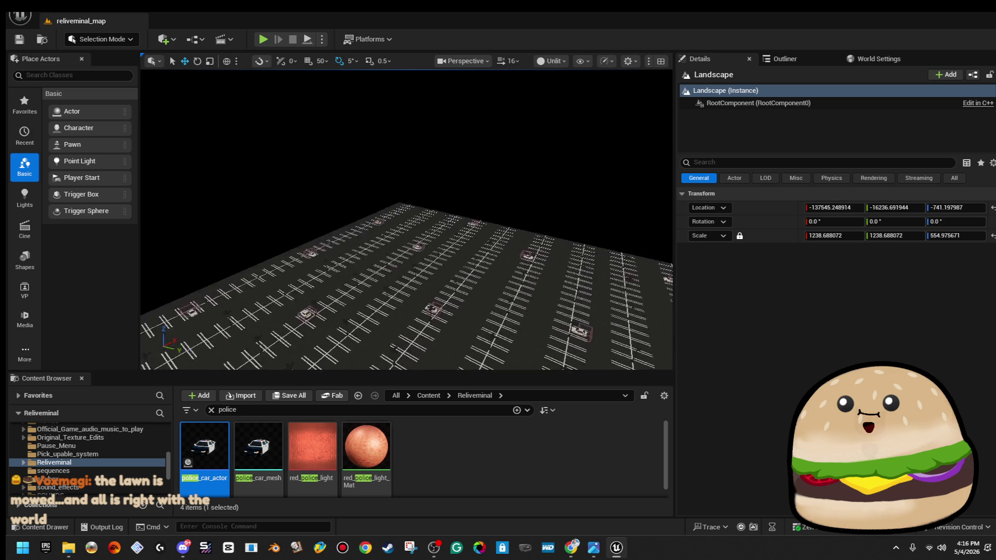
key(f)
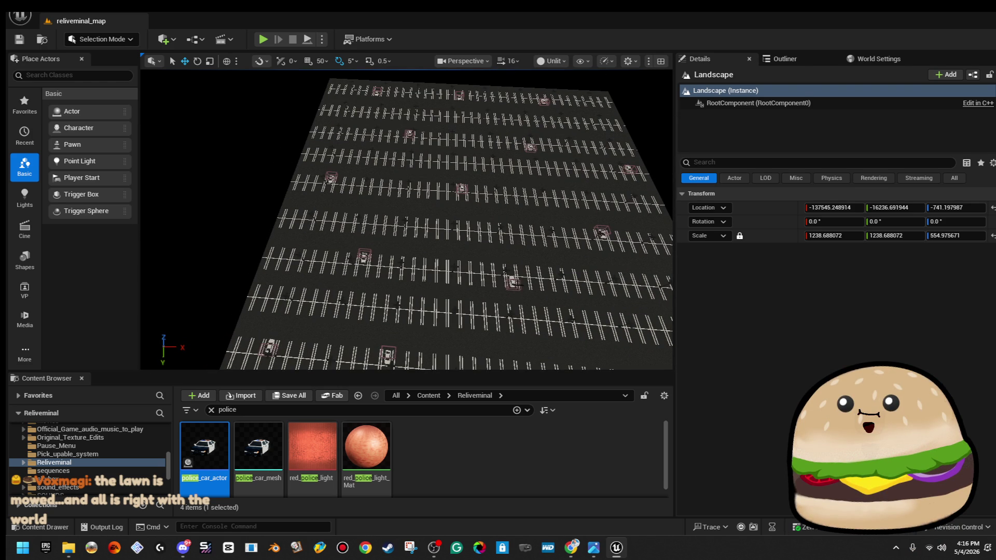
click(512, 283)
key(f)
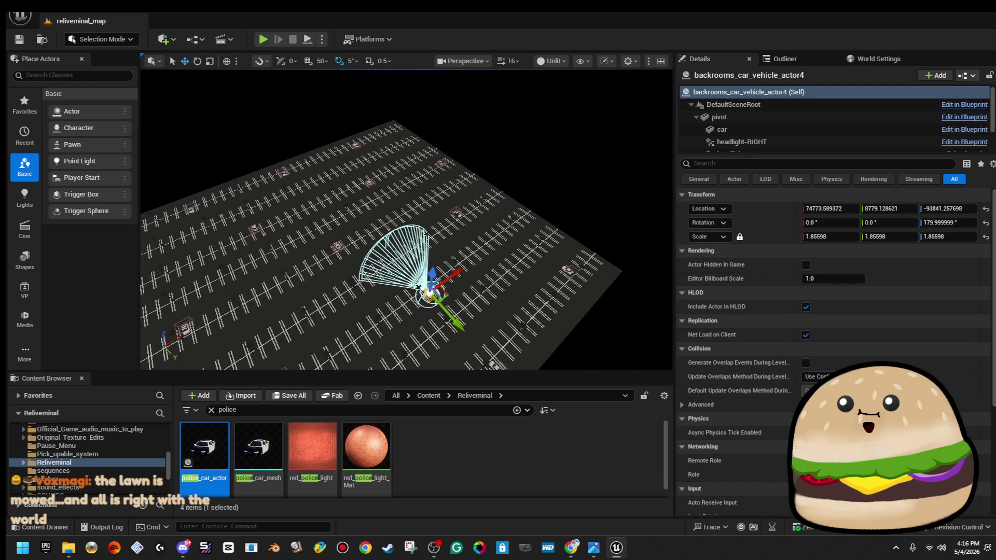
click(523, 129)
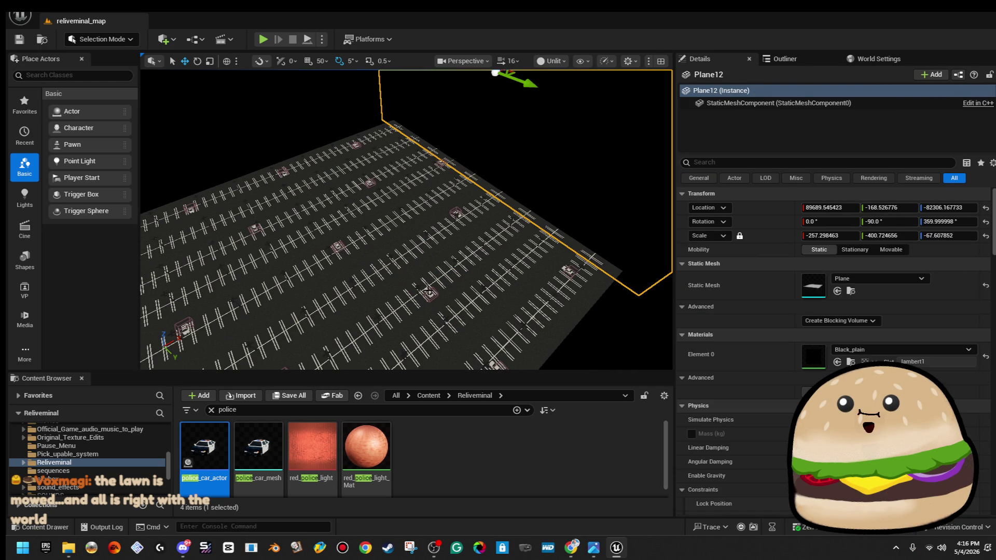
click(426, 289)
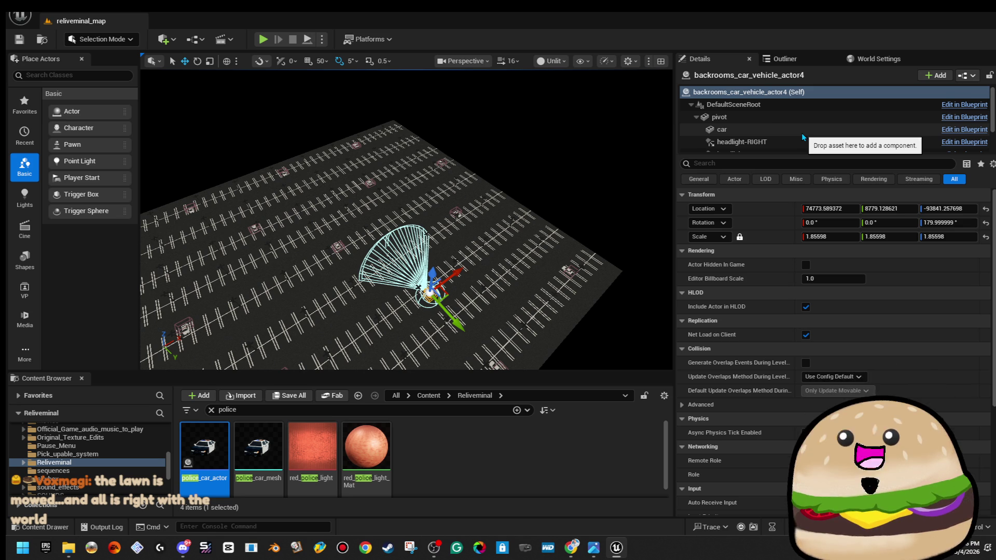
In the Outliner, select backrooms_car_vehicle_actor through backrooms_car_vehicle_actor15.
scroll(802, 133, down, 2)
click(783, 58)
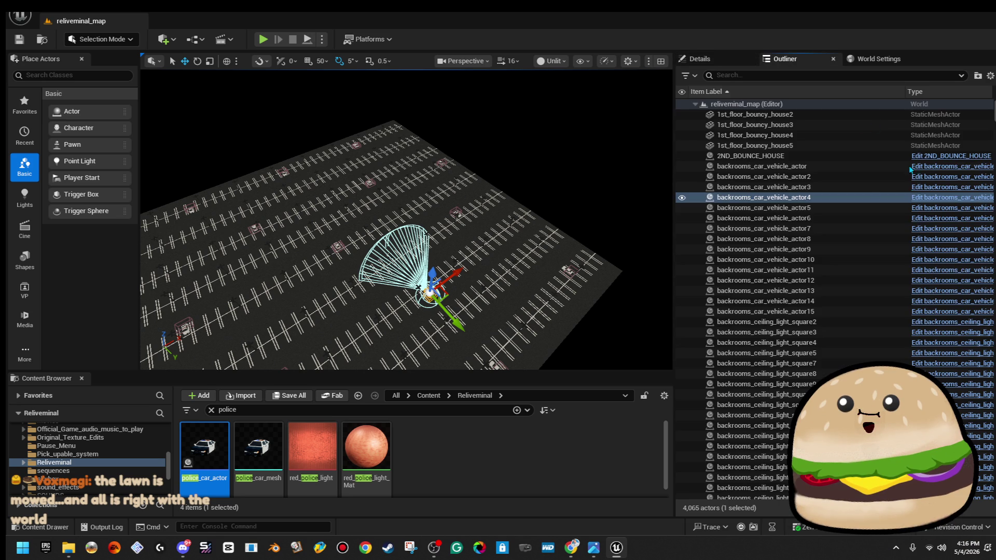
click(842, 164)
scroll(873, 324, down, 1)
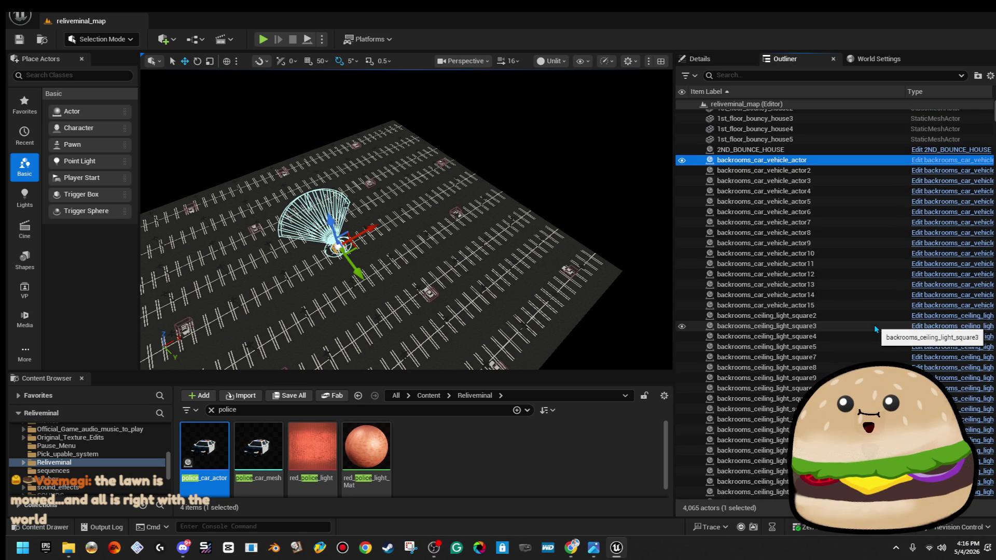
shift+click(863, 306)
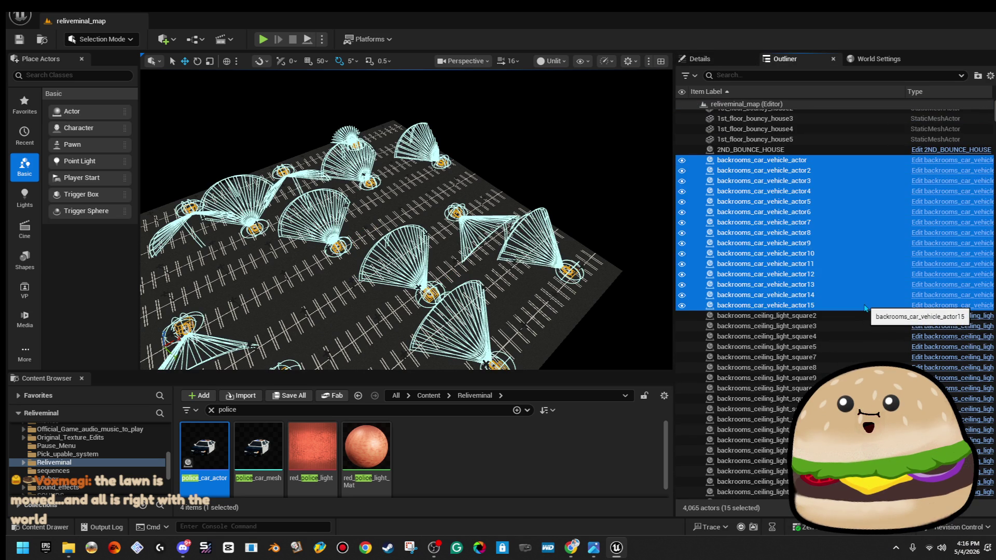
Replace the fifteen selected car actors with police_car_actor.
right_click(865, 307)
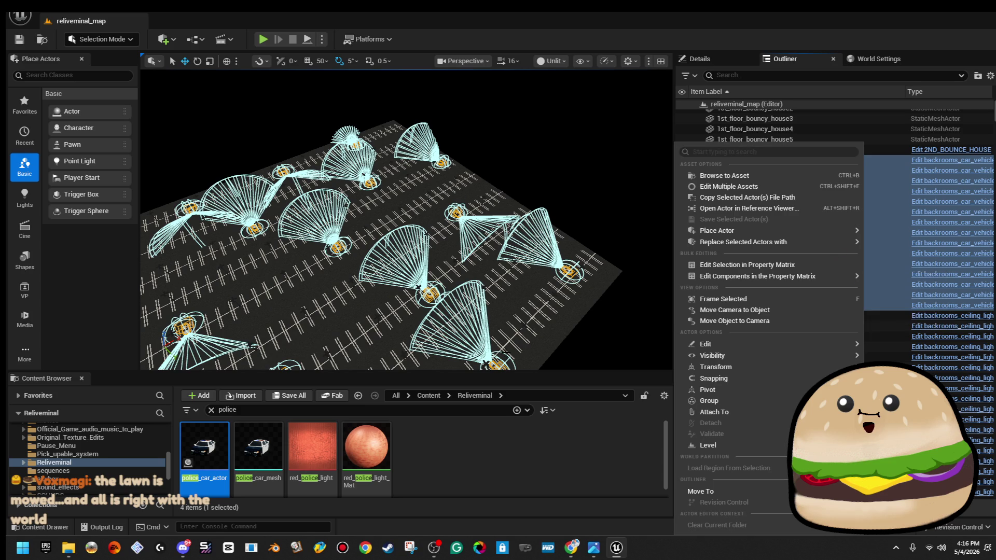
mouse_move(798, 242)
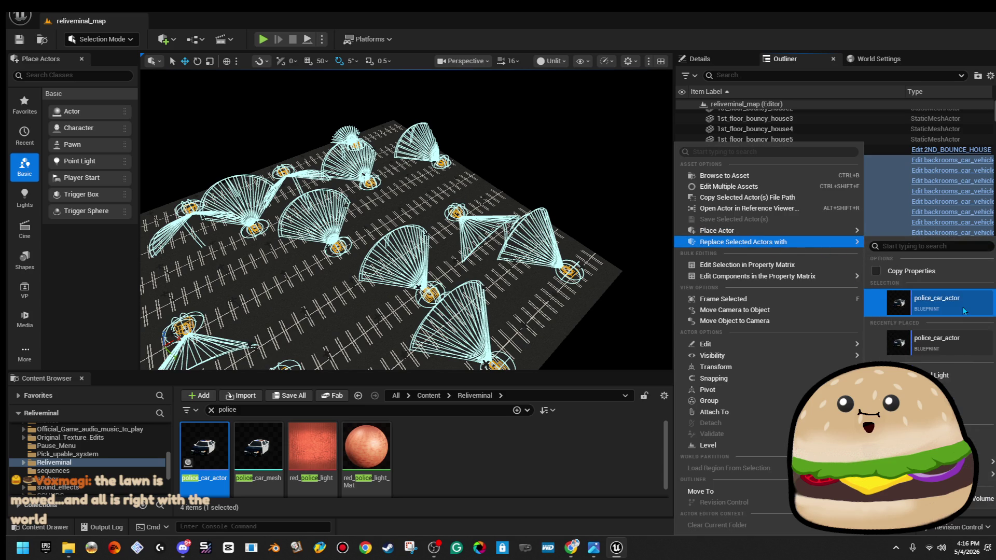
click(962, 307)
Select Plane12 and drop the camera to a low view beneath the ground.
click(522, 228)
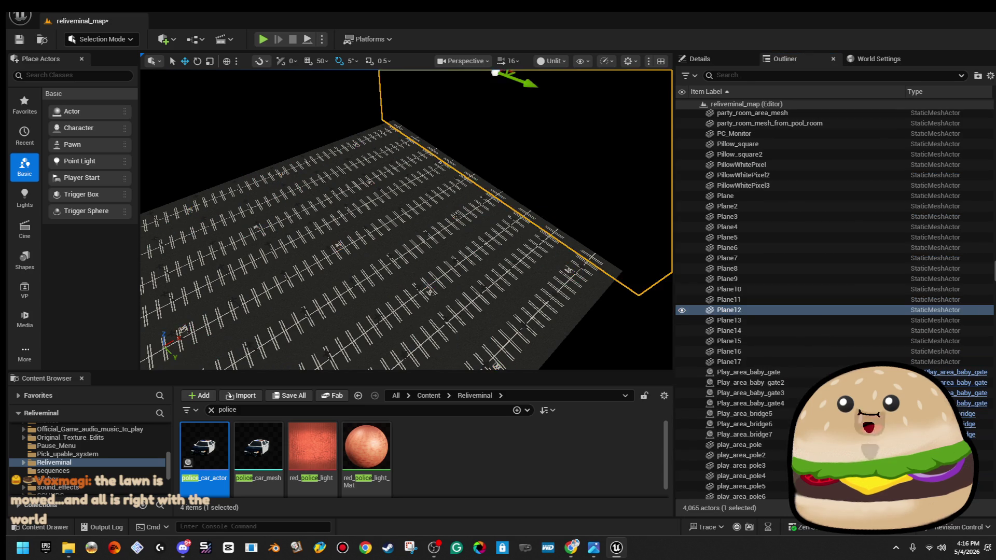
scroll(521, 228, up, 10)
mouse_move(521, 228)
mouse_down()
mouse_move(522, 171)
mouse_move(521, 241)
mouse_up()
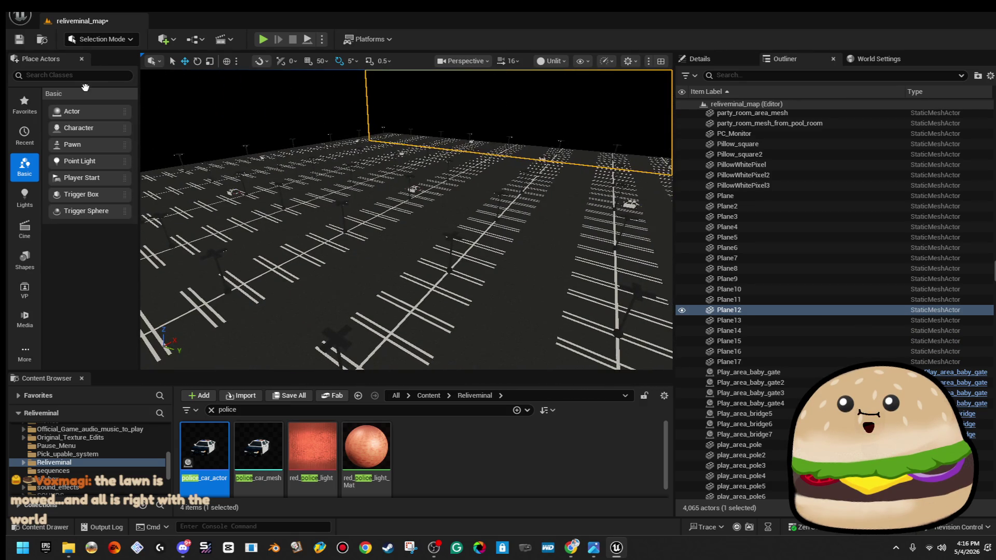
Save reliveminal_map and lower the viewport camera speed from 16 to 1.
click(20, 41)
mouse_move(405, 218)
mouse_down()
mouse_move(446, 187)
mouse_move(467, 207)
mouse_up()
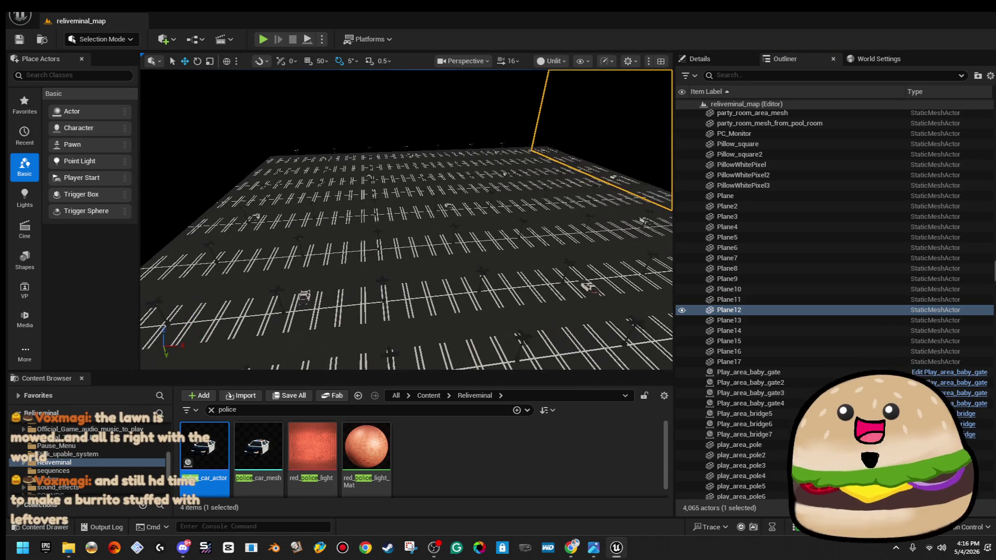
click(508, 61)
drag(498, 102, 488, 102)
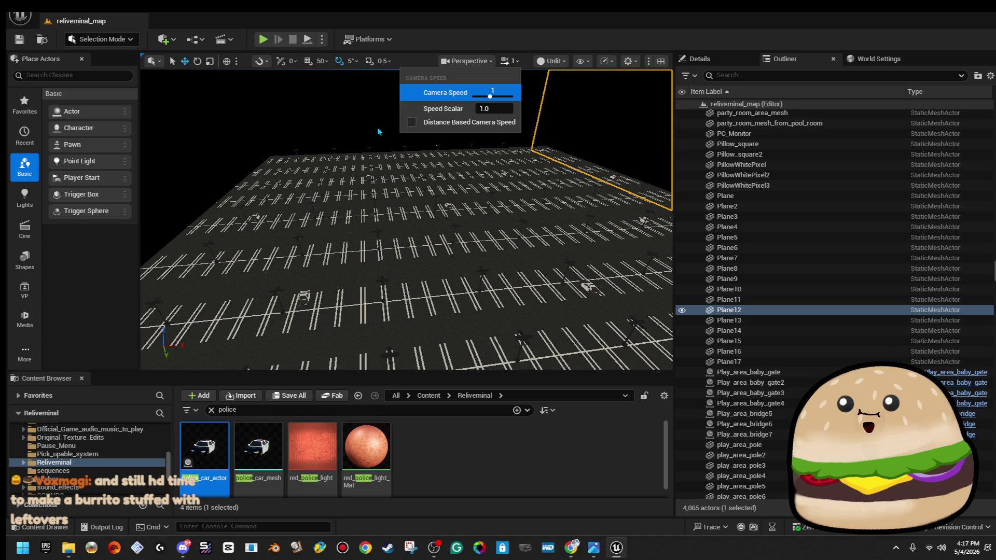
Close the camera speed menu and look low across the striped parking-lot floor.
drag(337, 205, 343, 238)
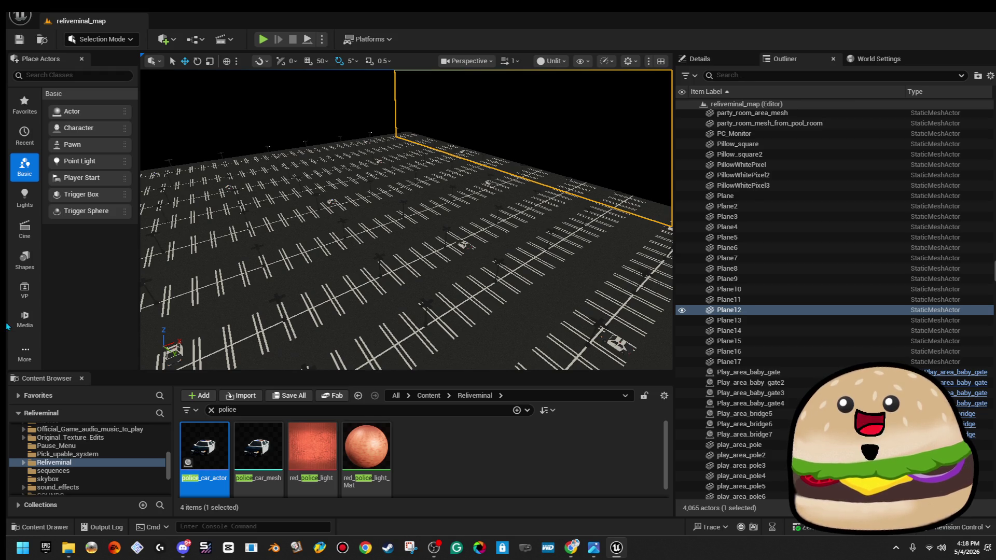
Swing across the lot, set camera speed to 3, and back away from the parking lot.
scroll(343, 237, up, 5)
scroll(407, 219, up, 10)
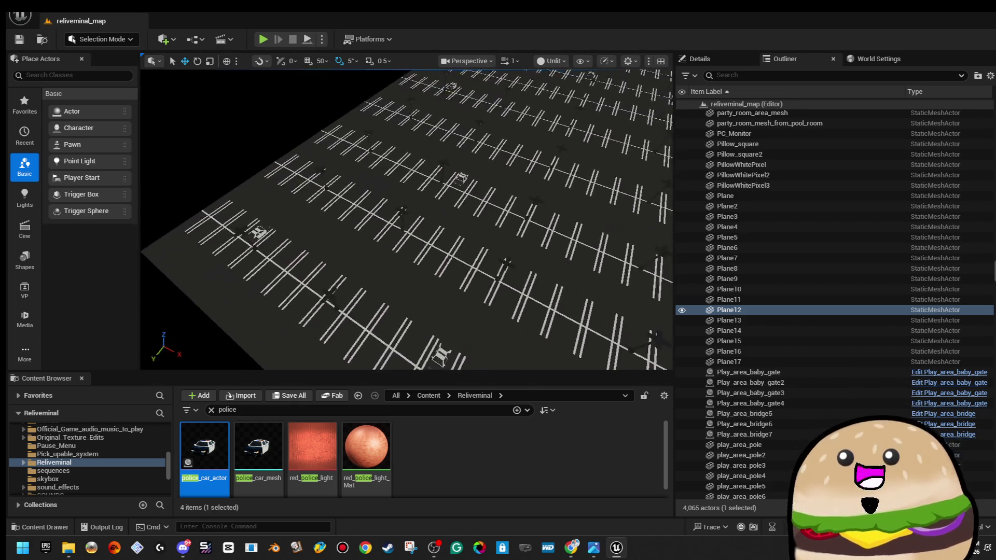
scroll(407, 219, down, 5)
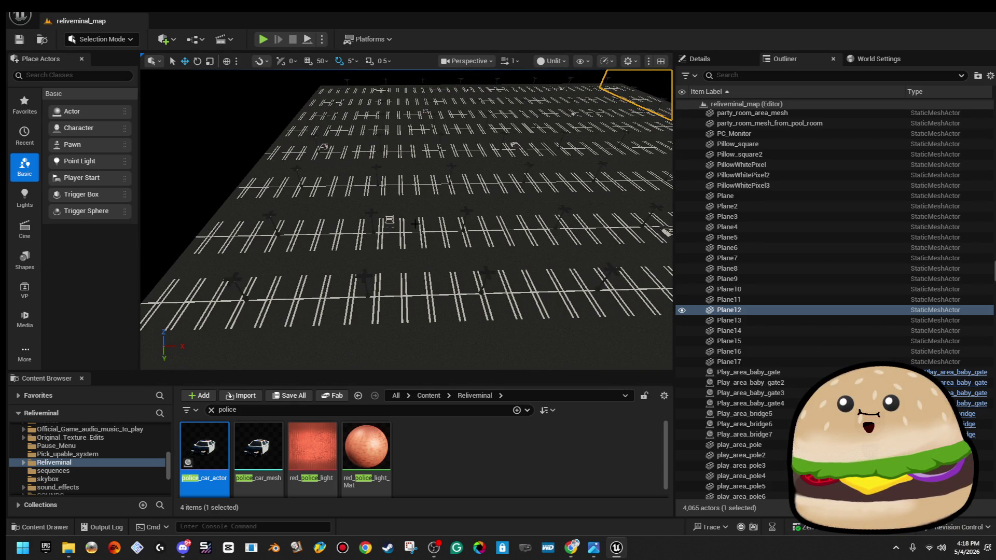
scroll(406, 220, down, 8)
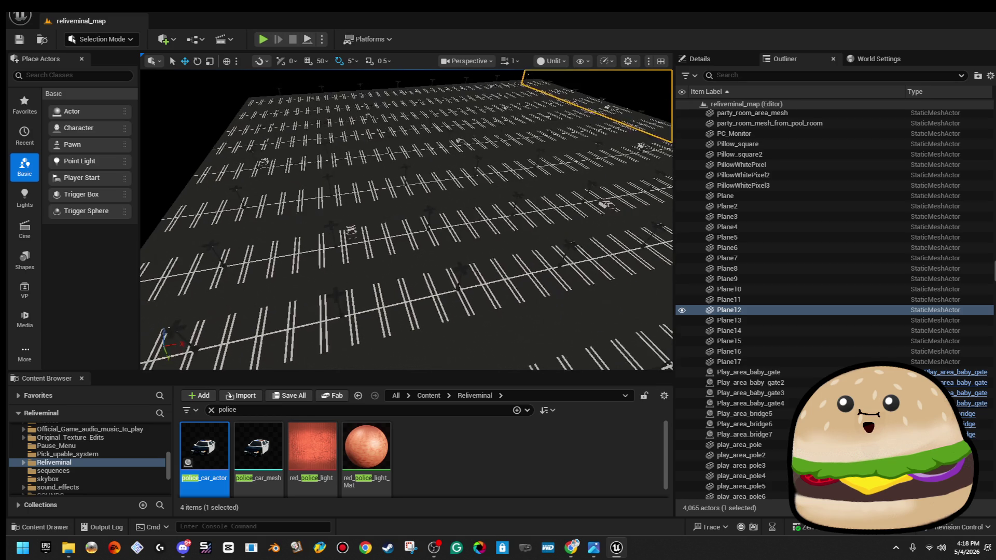
drag(406, 219, 342, 220)
click(480, 66)
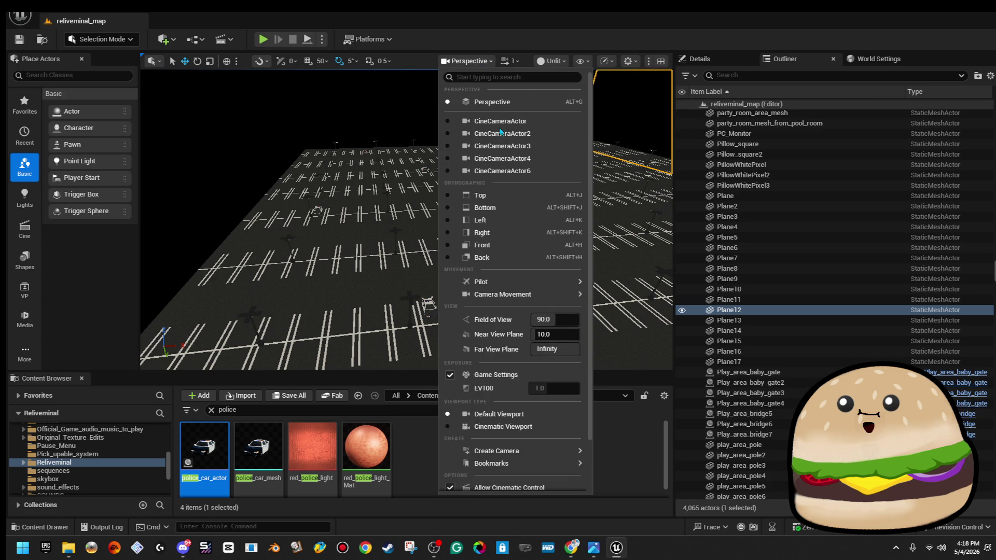
click(562, 62)
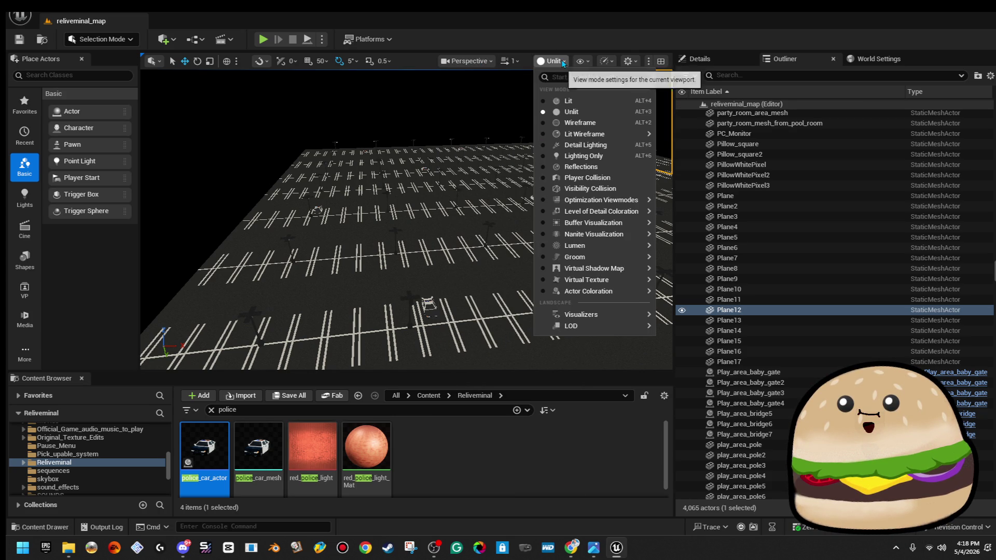
click(515, 61)
click(494, 96)
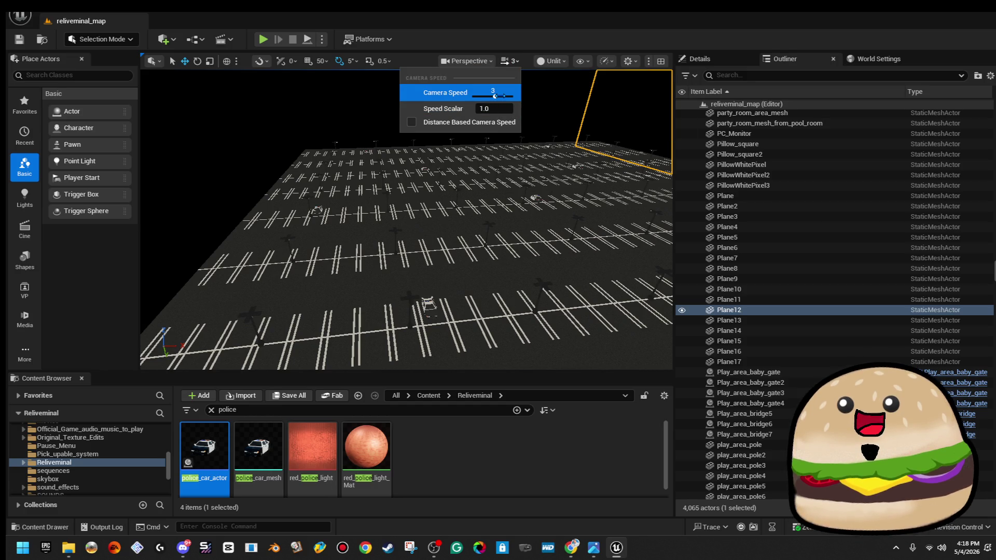
key(s)
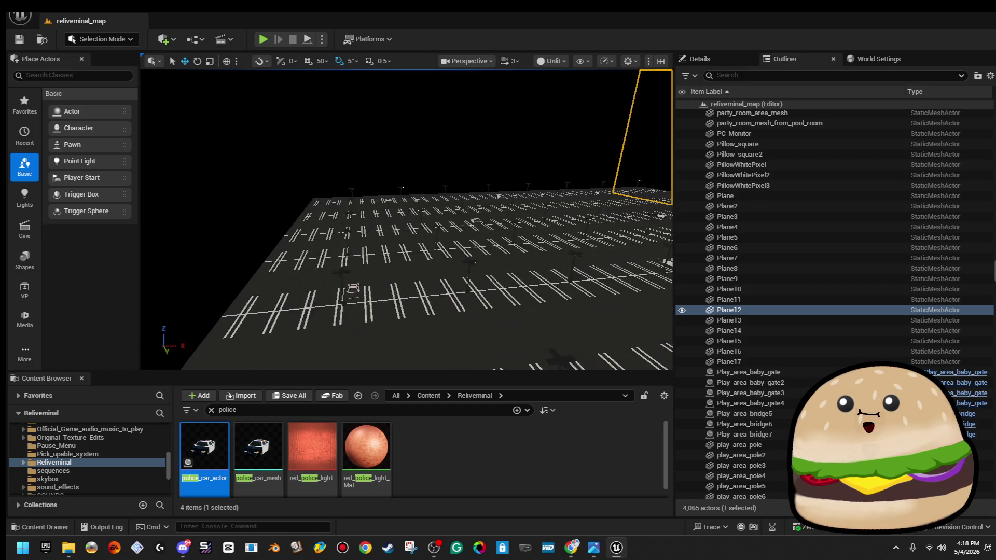
key(w)
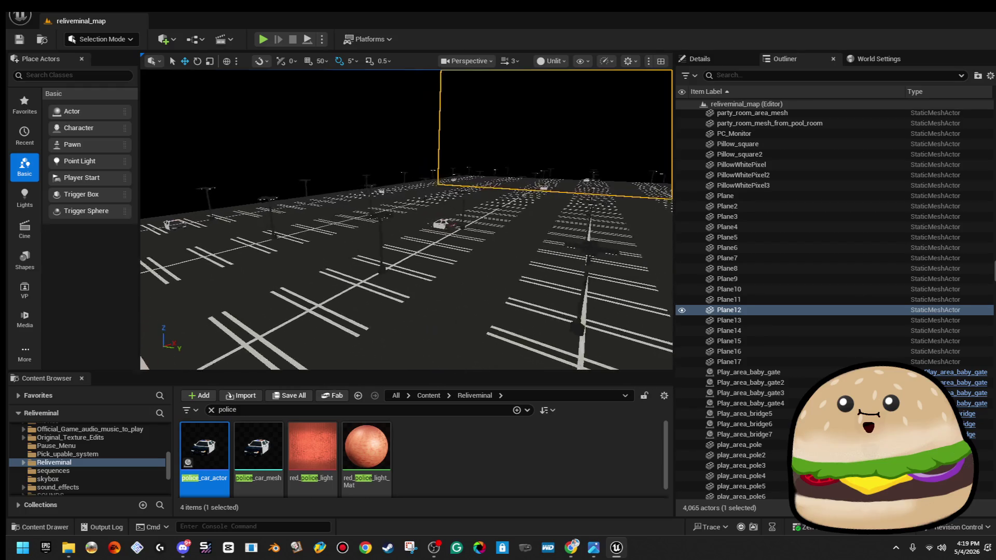
key(a)
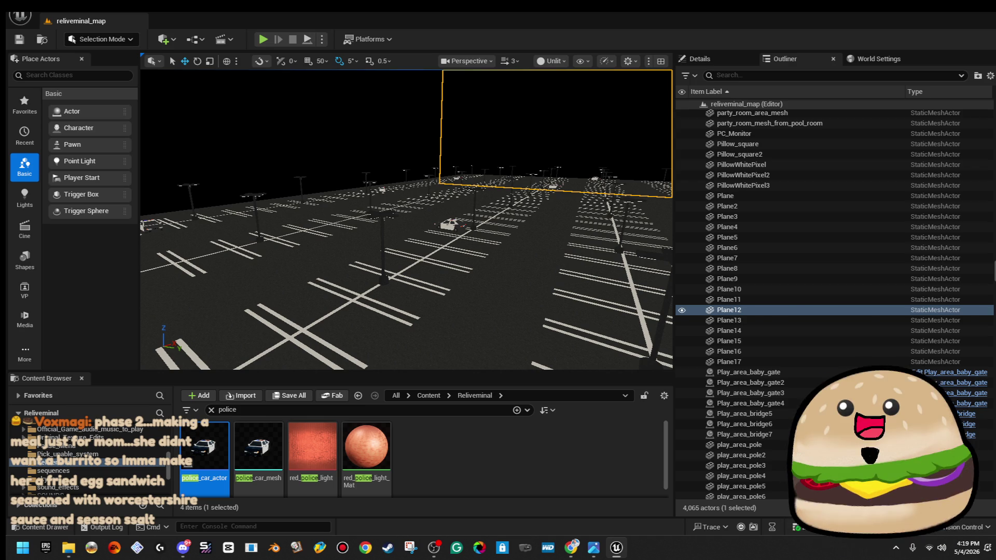
scroll(407, 220, up, 10)
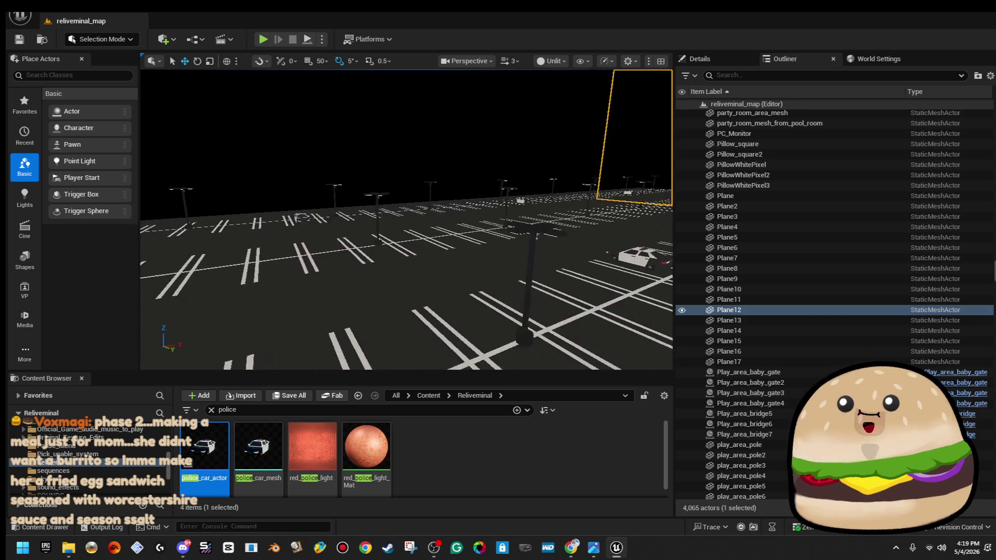
scroll(407, 219, down, 10)
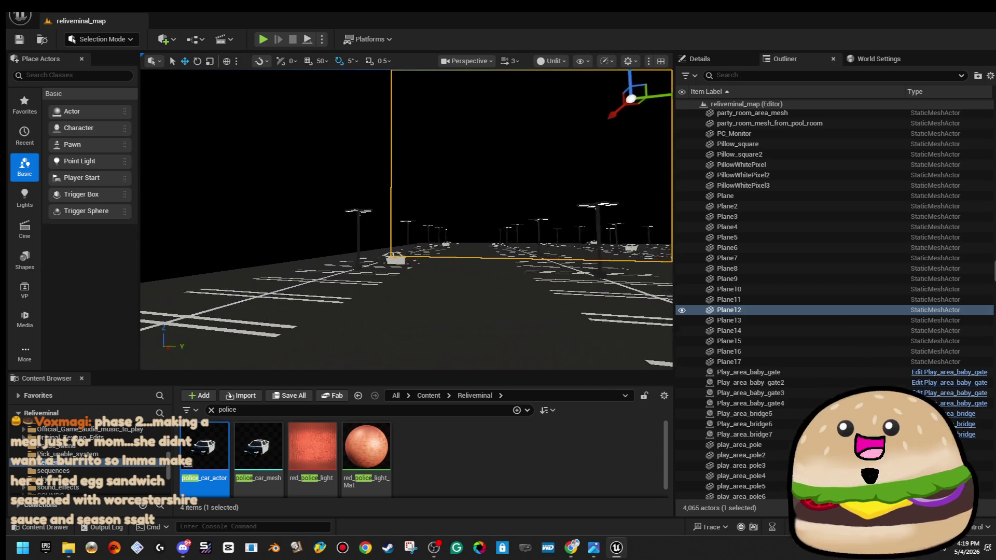
scroll(407, 220, down, 10)
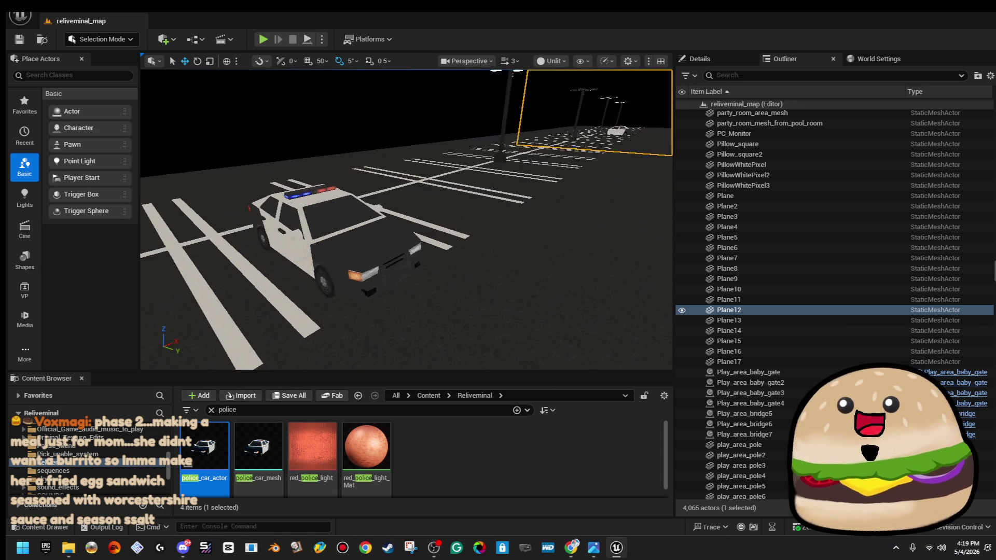
scroll(406, 220, down, 10)
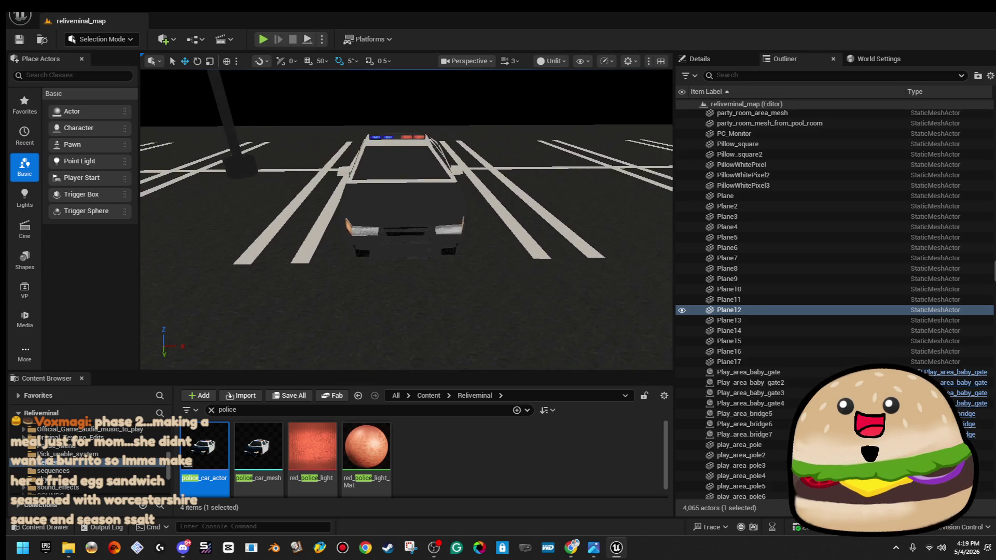
scroll(406, 220, down, 5)
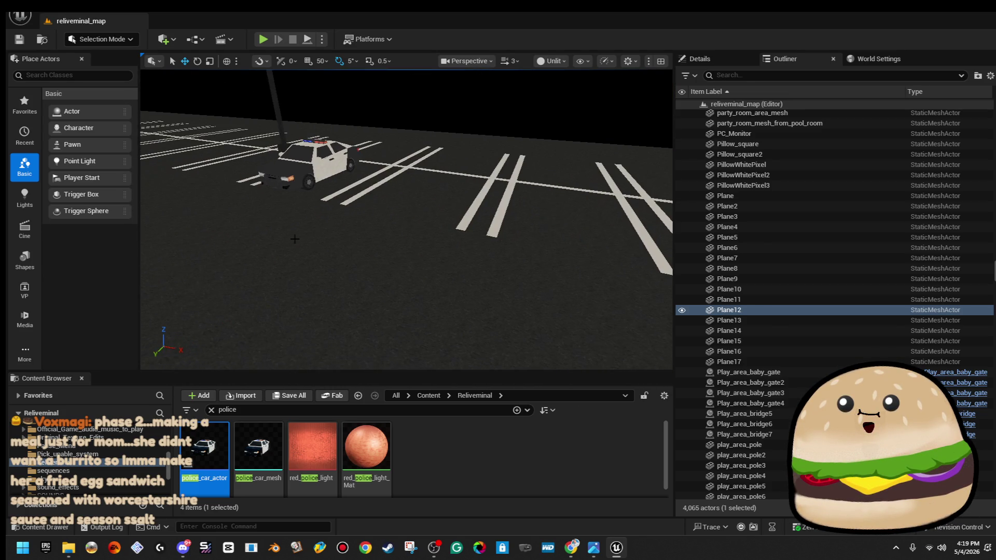
right_click(294, 192)
click(395, 526)
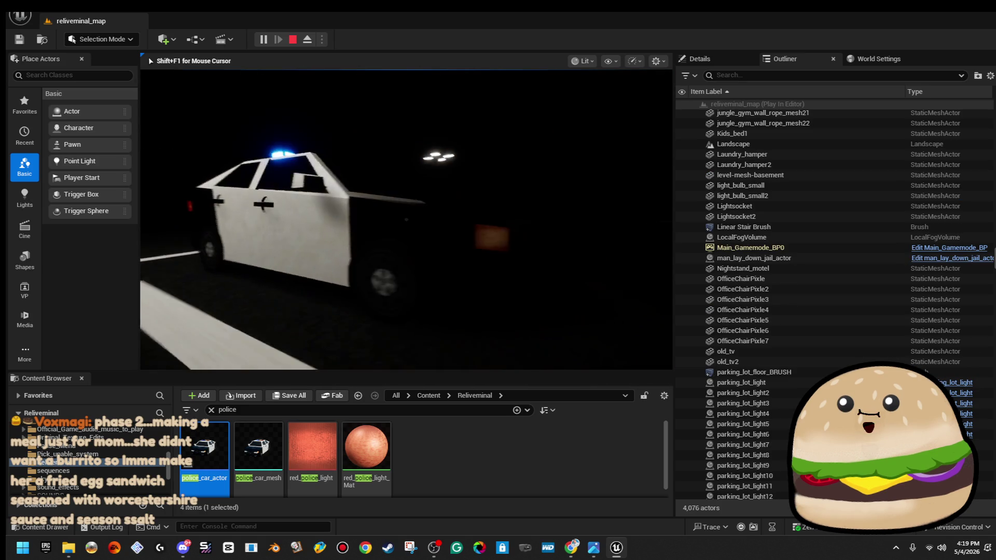
Stop the test play and open the police_car_actor Blueprint for editing.
key(Escape)
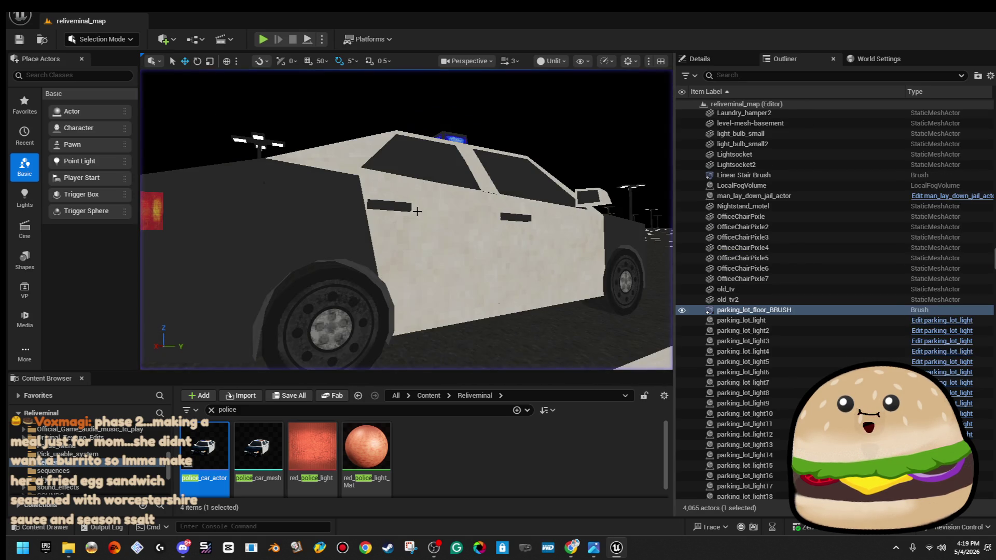
right_click(418, 191)
click(474, 235)
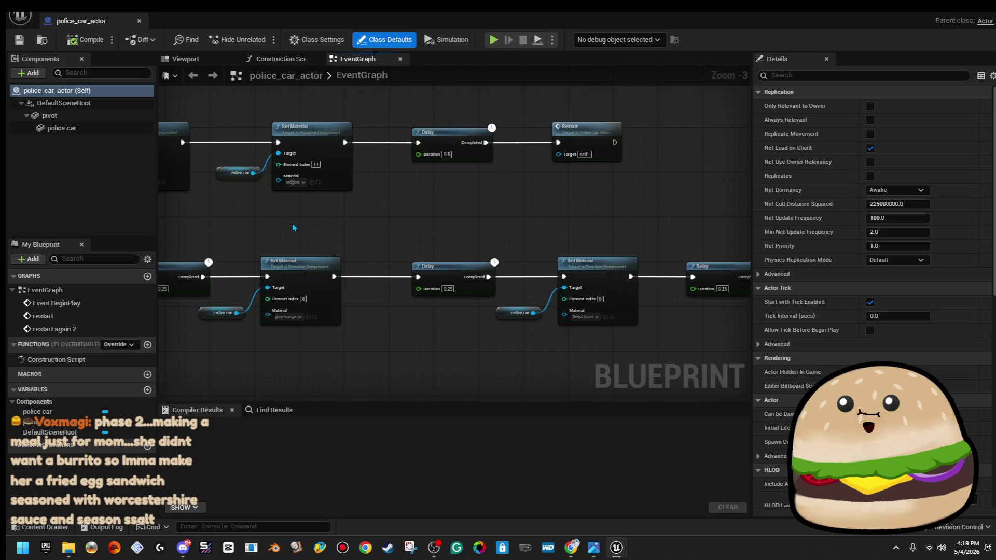
Break all pin links on the Sequence node's input and save the Blueprint.
scroll(392, 260, up, 6)
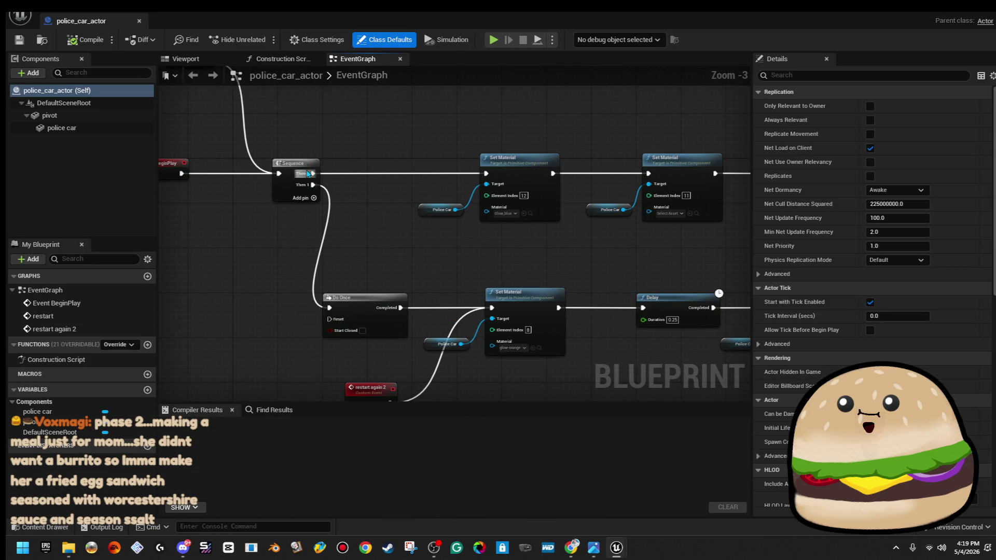
right_click(278, 173)
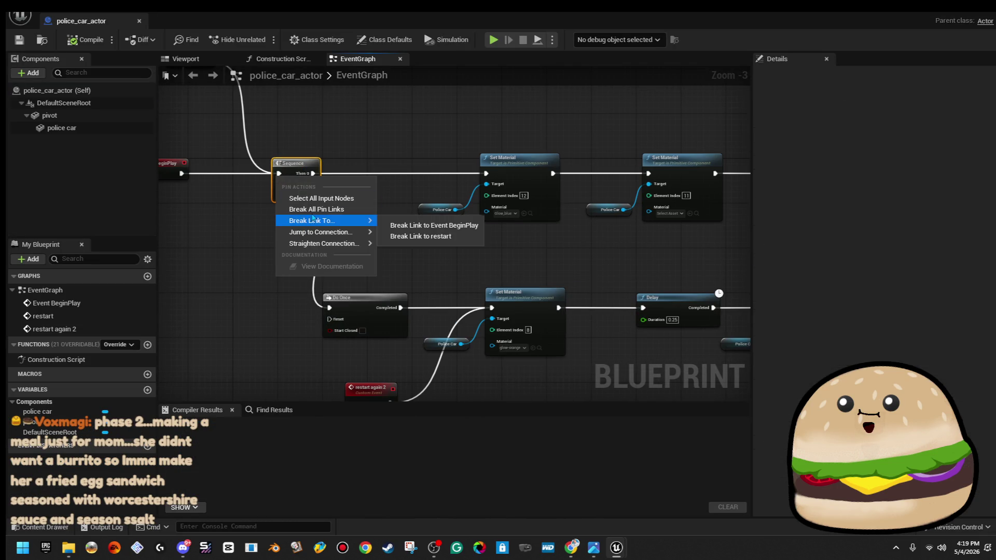
click(316, 209)
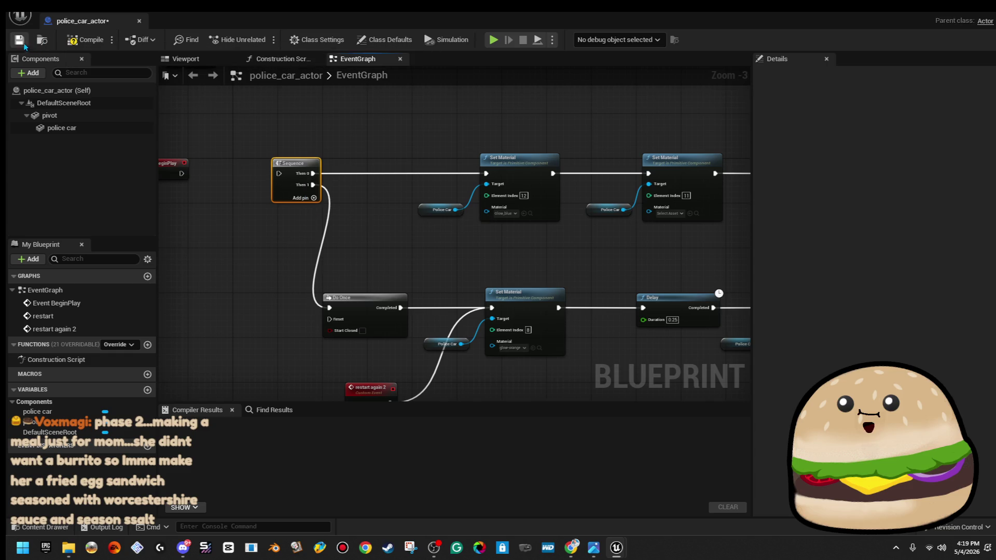
click(139, 21)
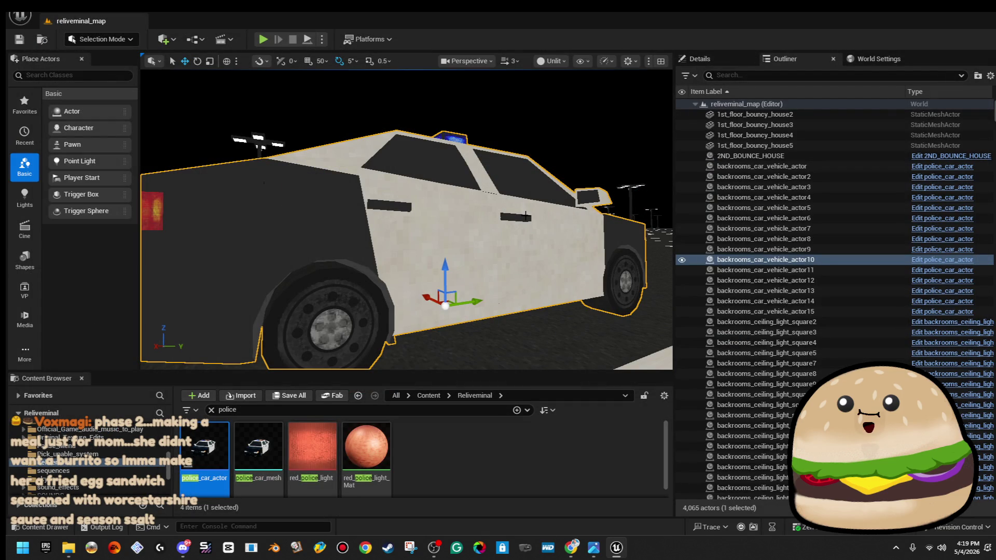
scroll(526, 216, down, 10)
right_click(490, 193)
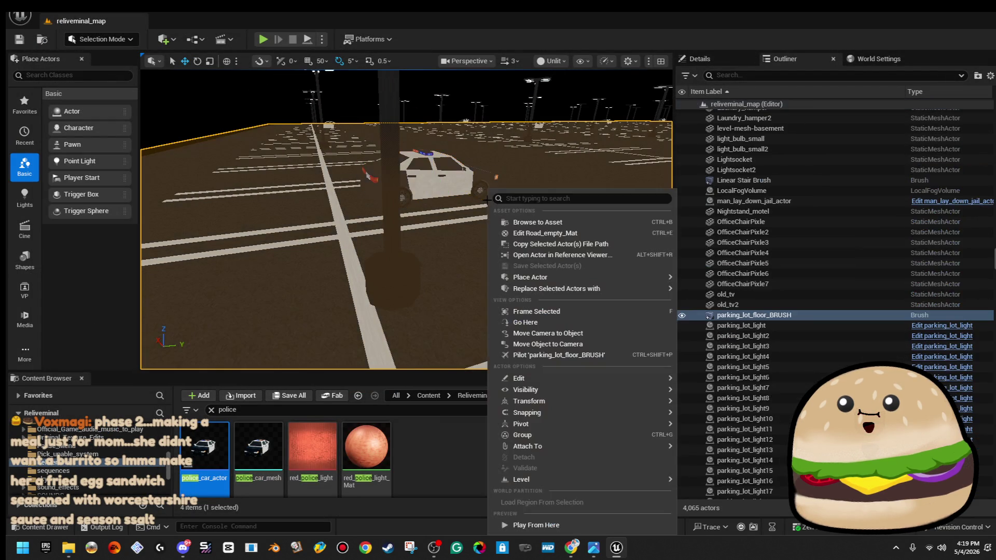
click(536, 525)
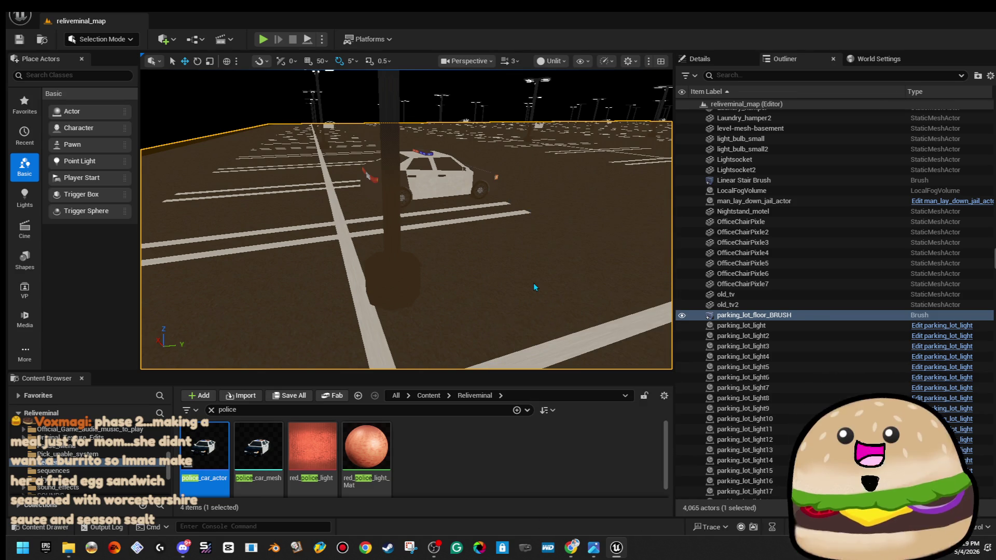
key(Escape)
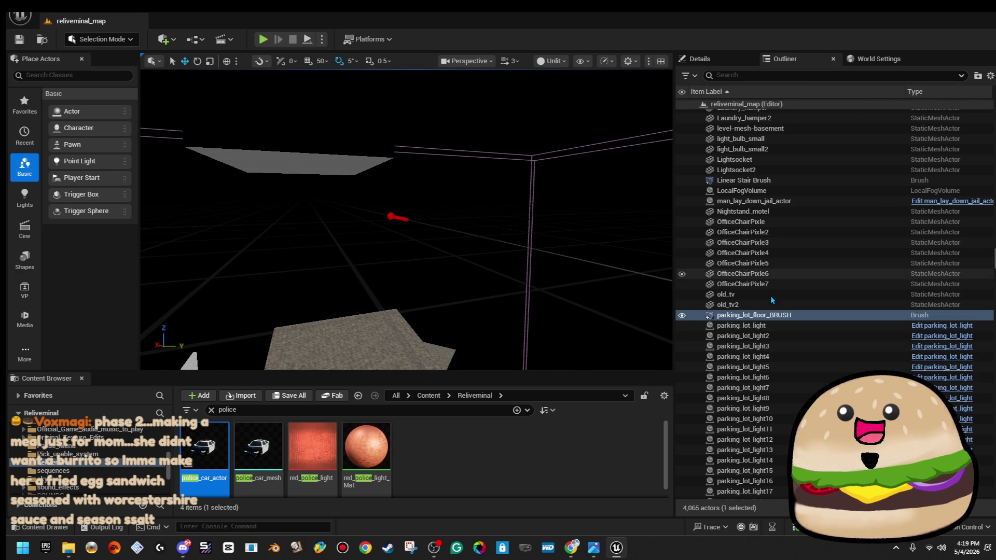
double_click(754, 315)
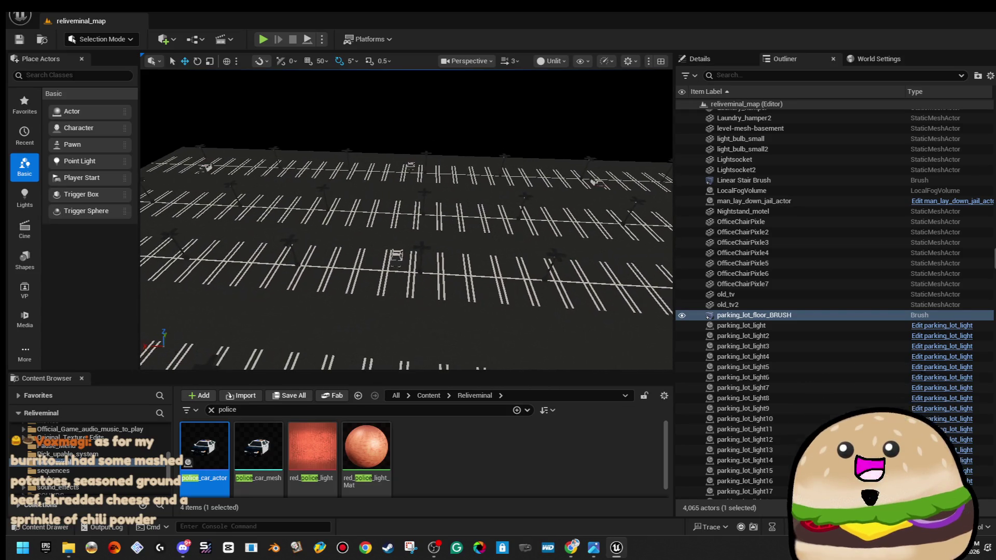
Select two police cars, orbit toward the lamp post, then bring the browser over the editor.
click(410, 166)
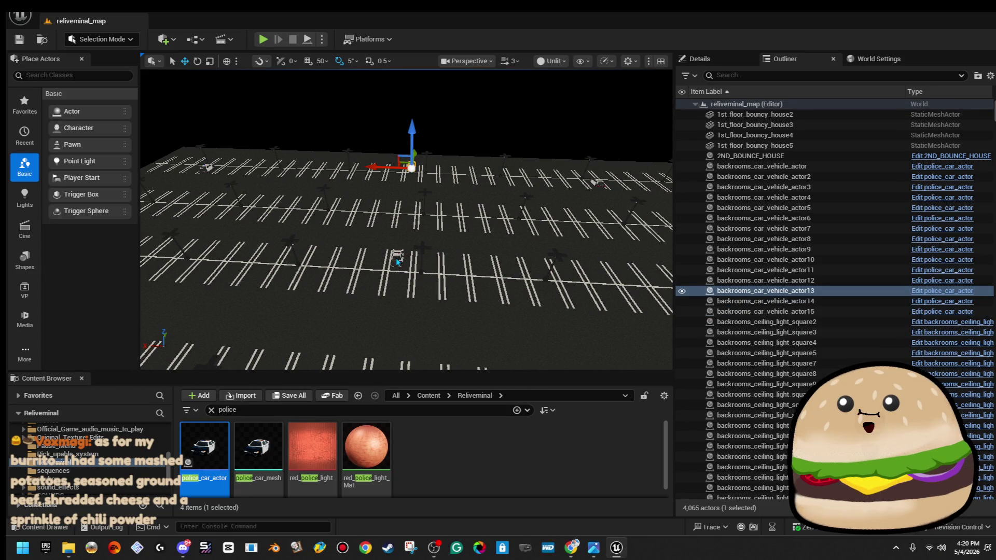
ctrl+click(397, 259)
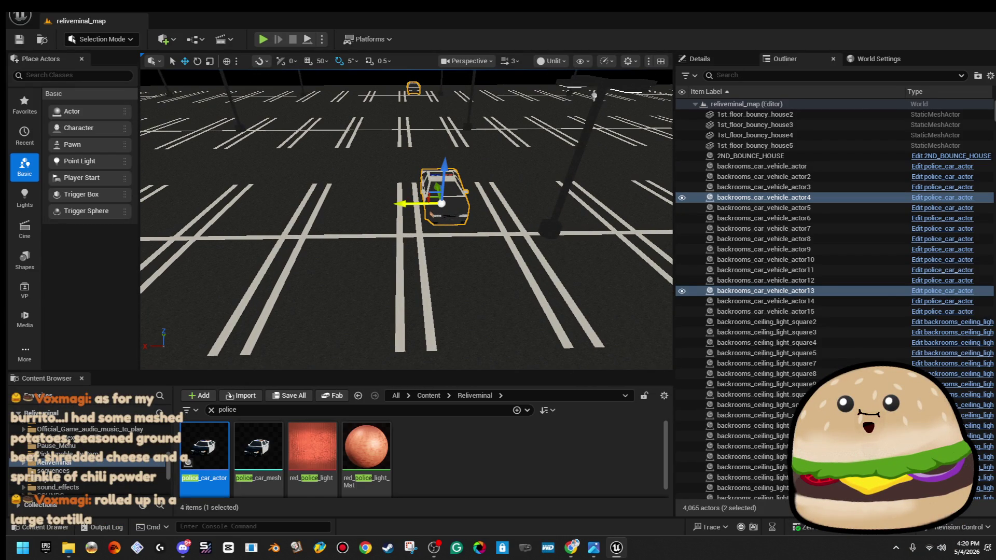
drag(409, 225, 399, 244)
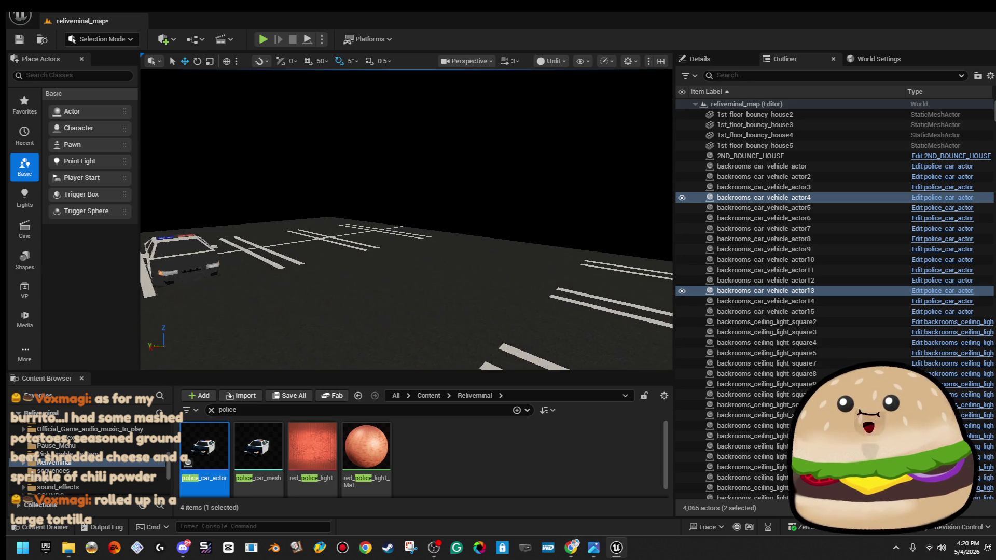
drag(410, 228, 397, 228)
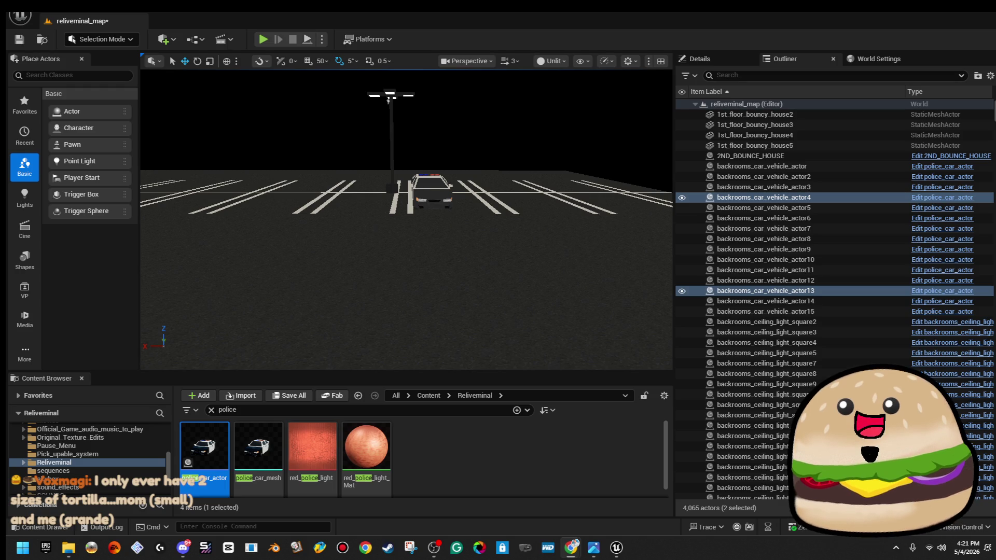
mouse_move(995, 155)
mouse_down()
mouse_move(701, 120)
mouse_move(591, 93)
mouse_move(586, 70)
mouse_up()
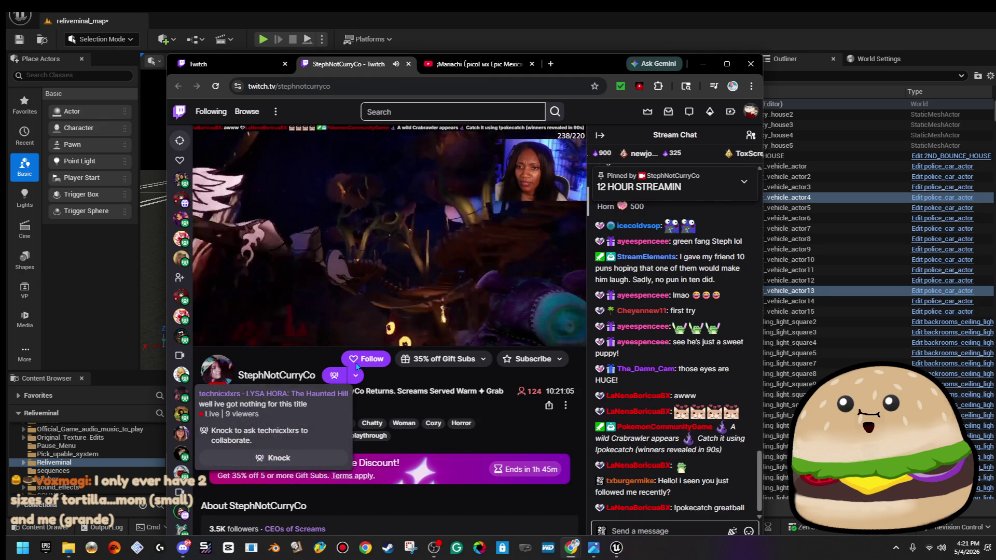
Close the Twitch dashboard tab, then move and widen the browser window.
click(244, 66)
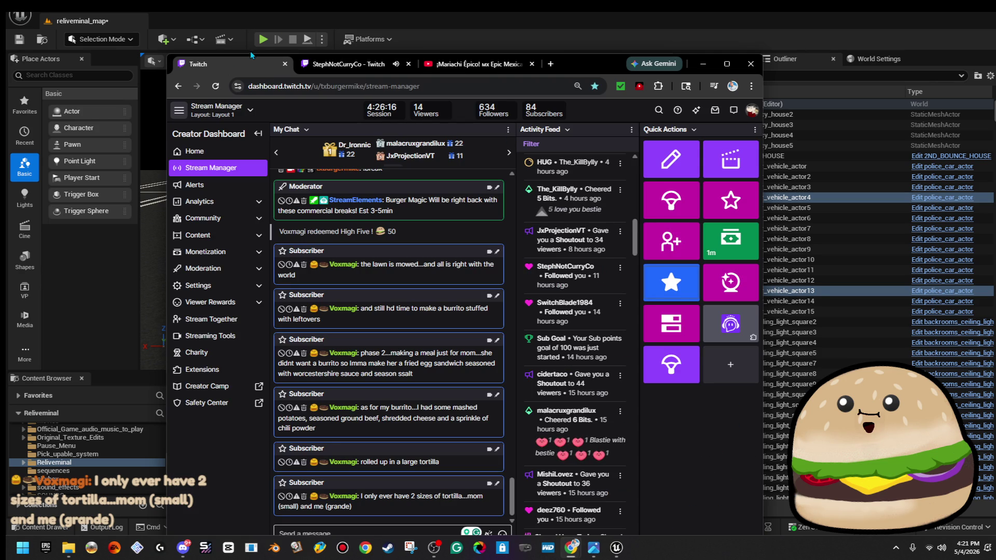
key(ctrl+w)
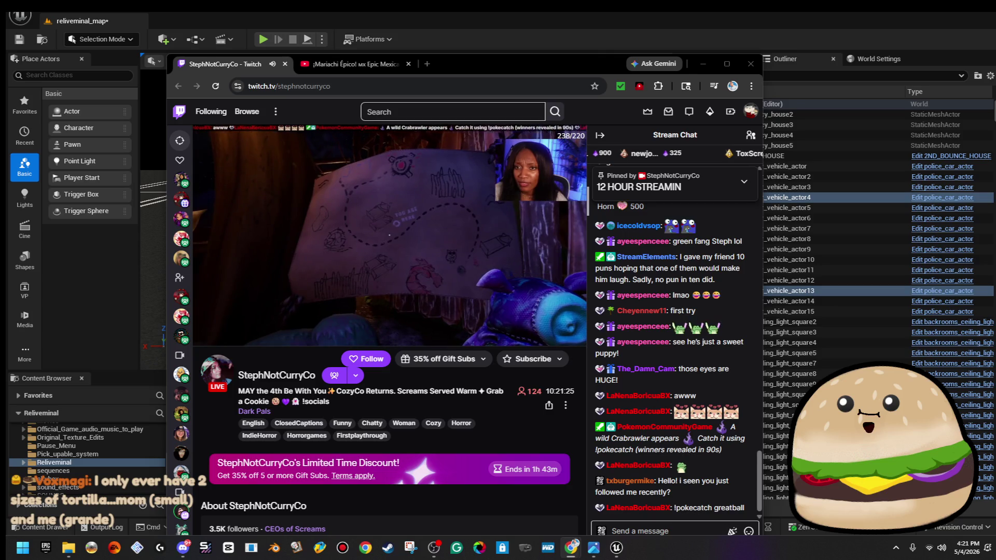
mouse_move(583, 61)
mouse_down()
mouse_move(550, 29)
mouse_move(545, 38)
mouse_up()
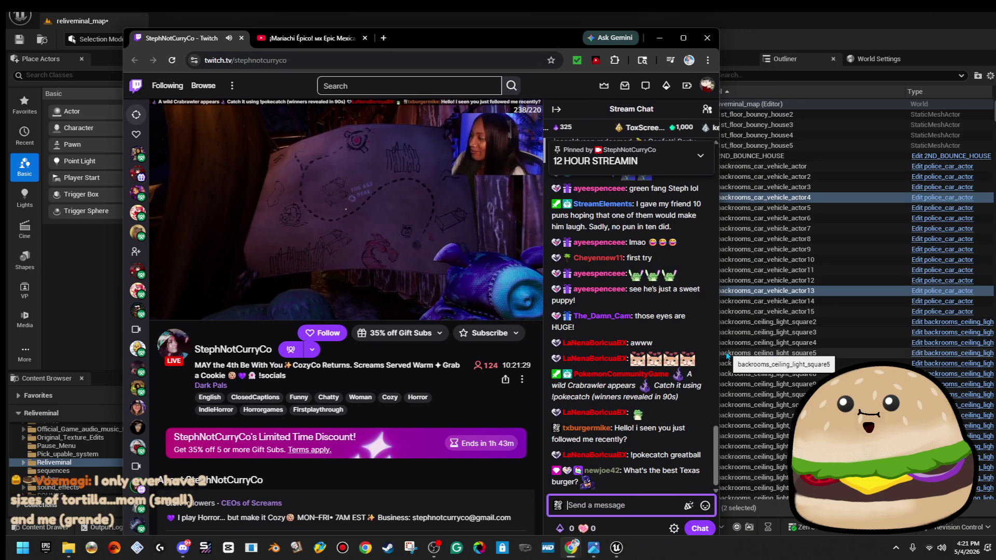
drag(719, 351, 893, 351)
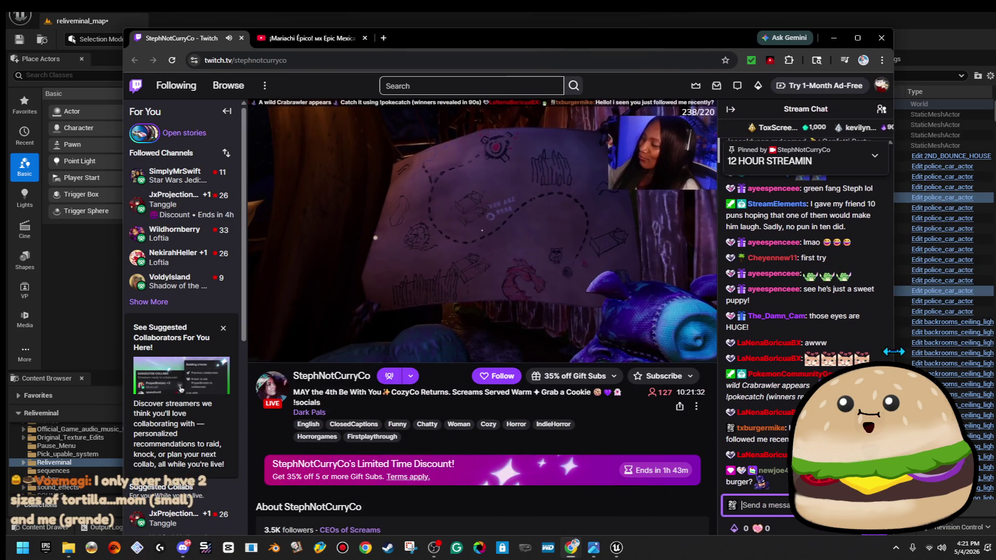
Post a long reply to a chatter in the stream chat.
click(784, 473)
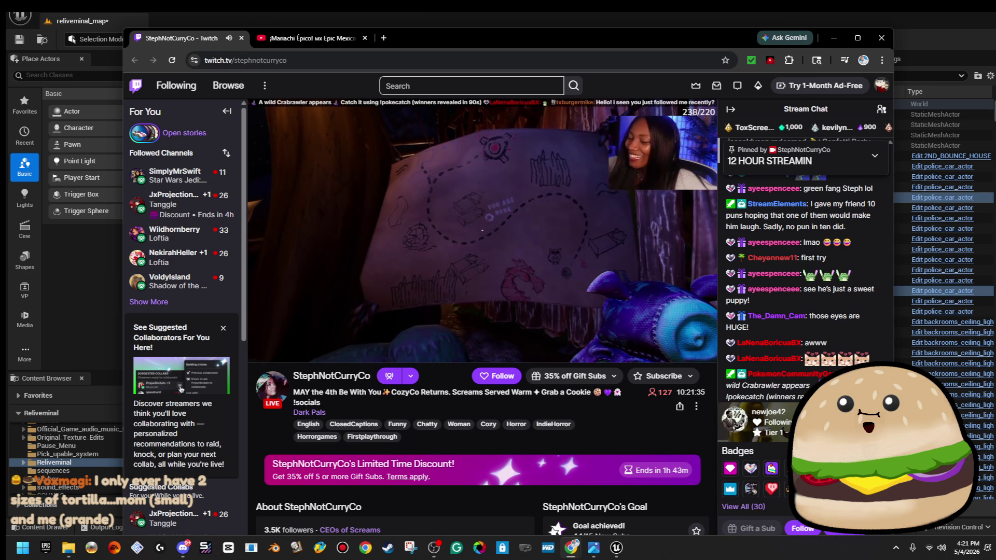
click(762, 506)
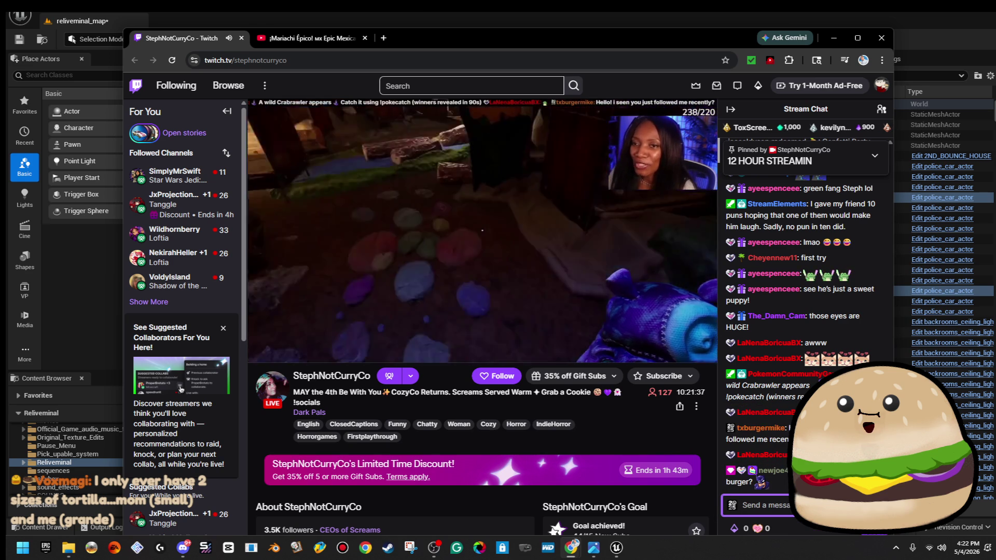
text(Oh)
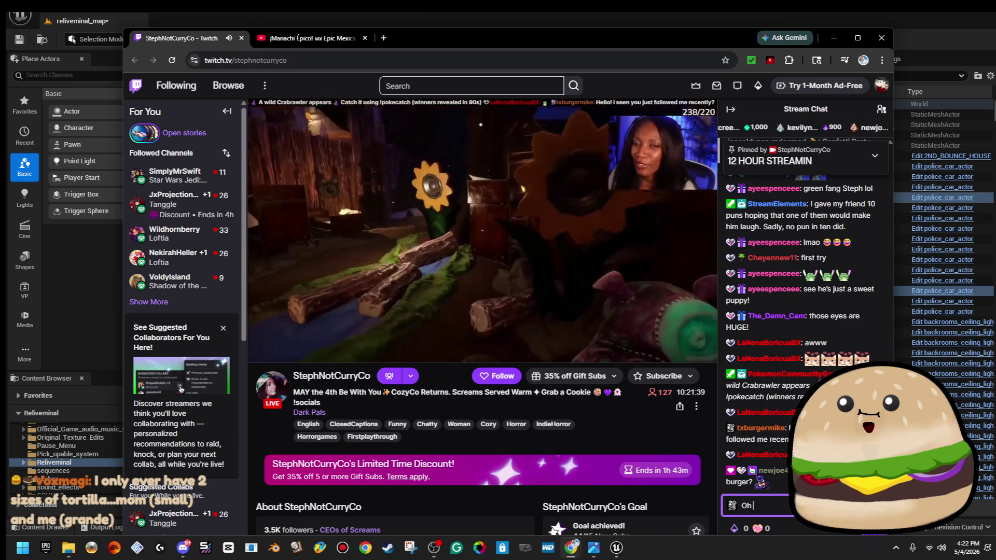
text( ! you were)
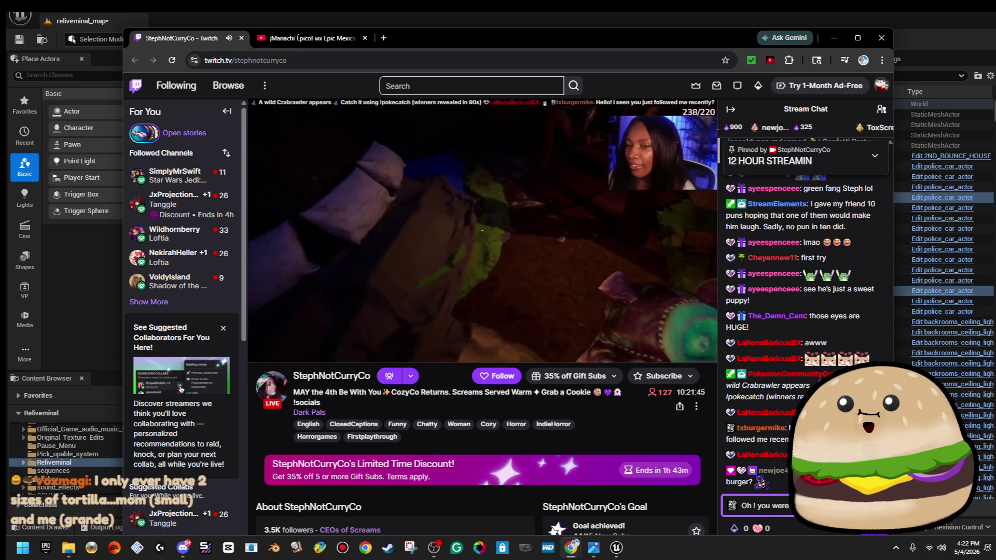
text(thank yo)
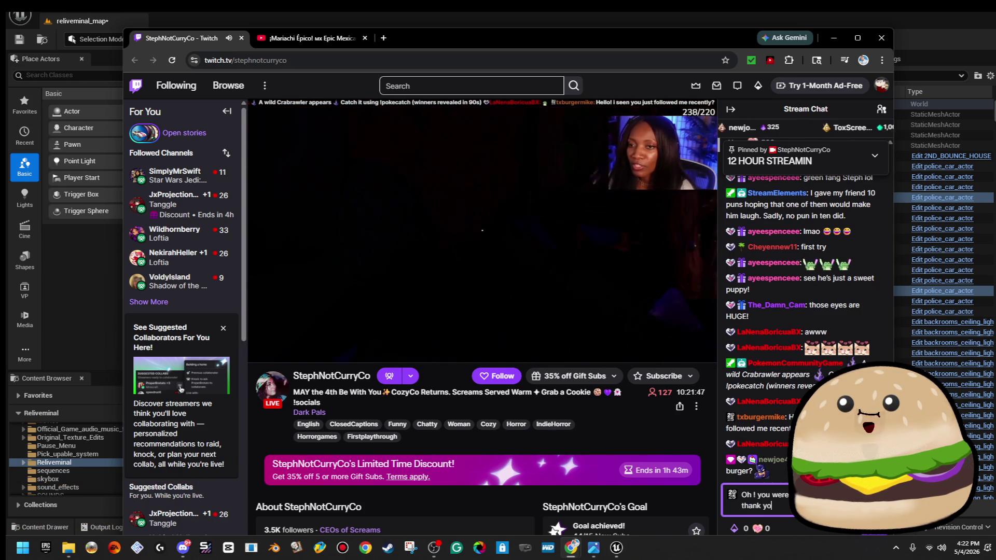
text( be)
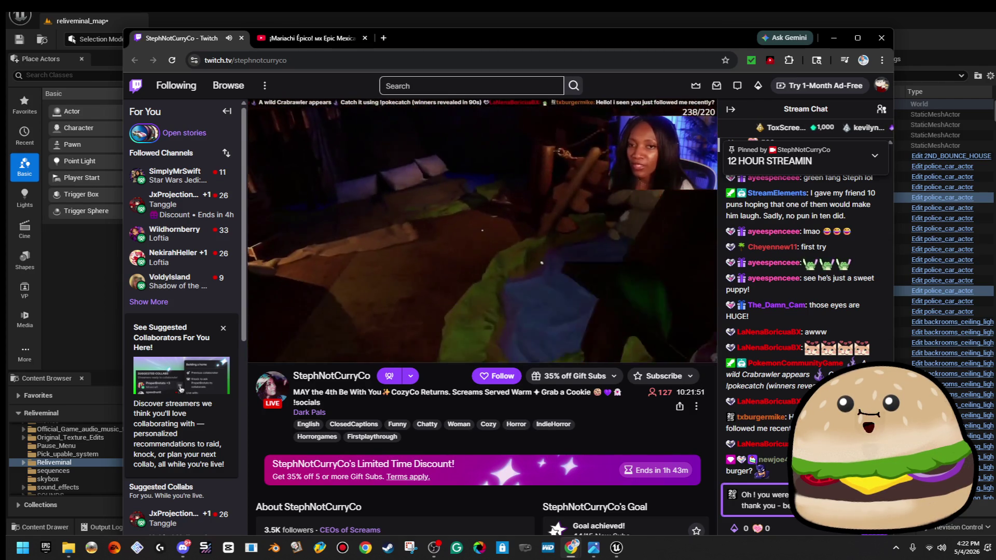
text( but)
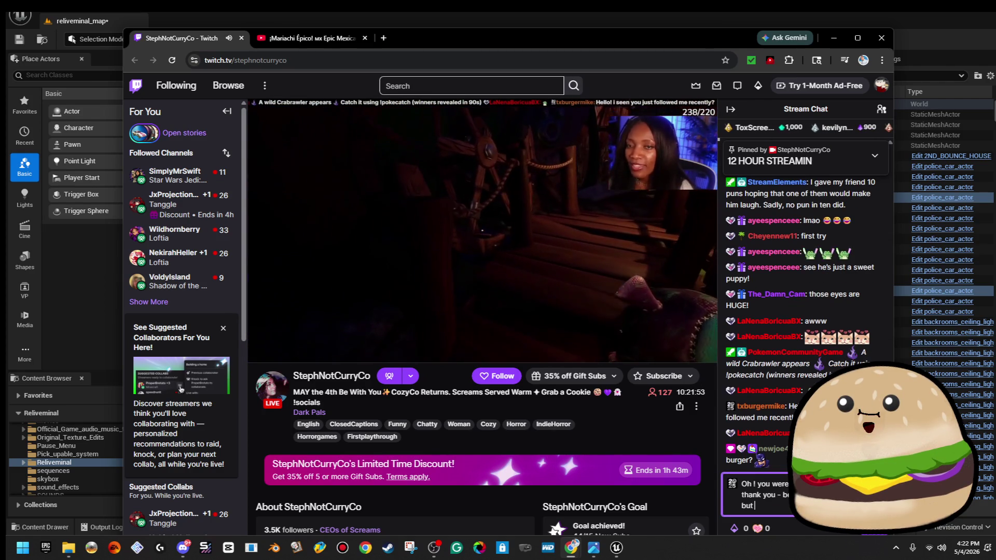
text( i like )
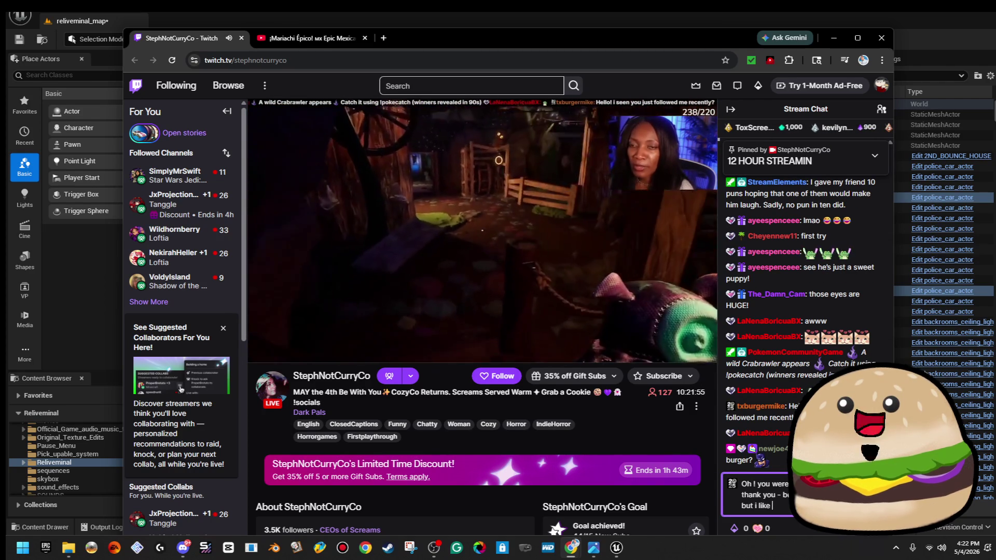
text(it.lol)
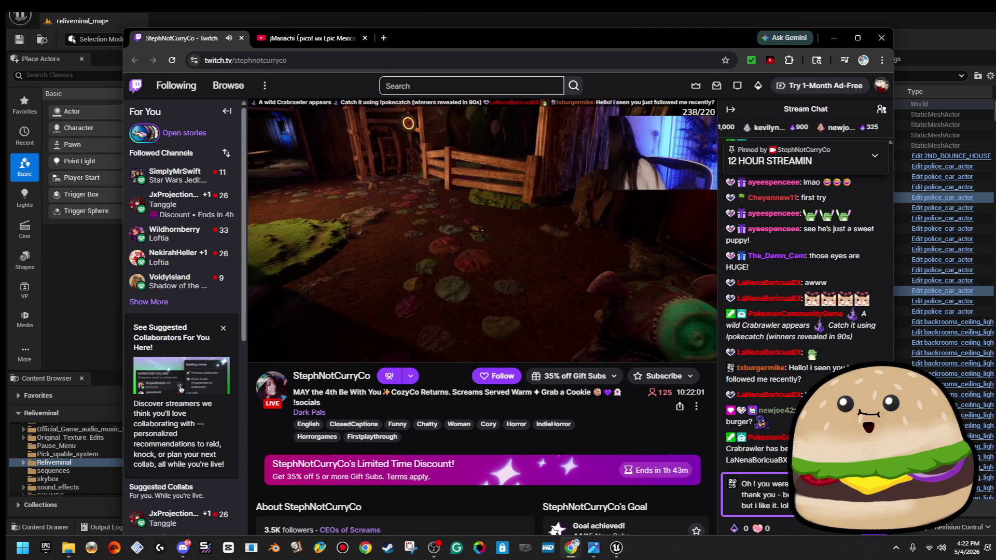
text( emotes but i n)
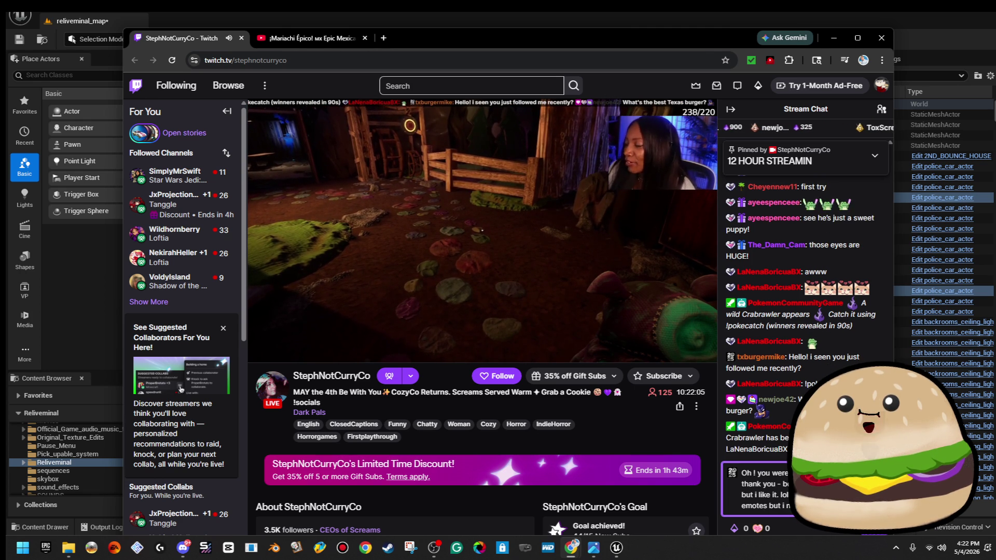
text(games)
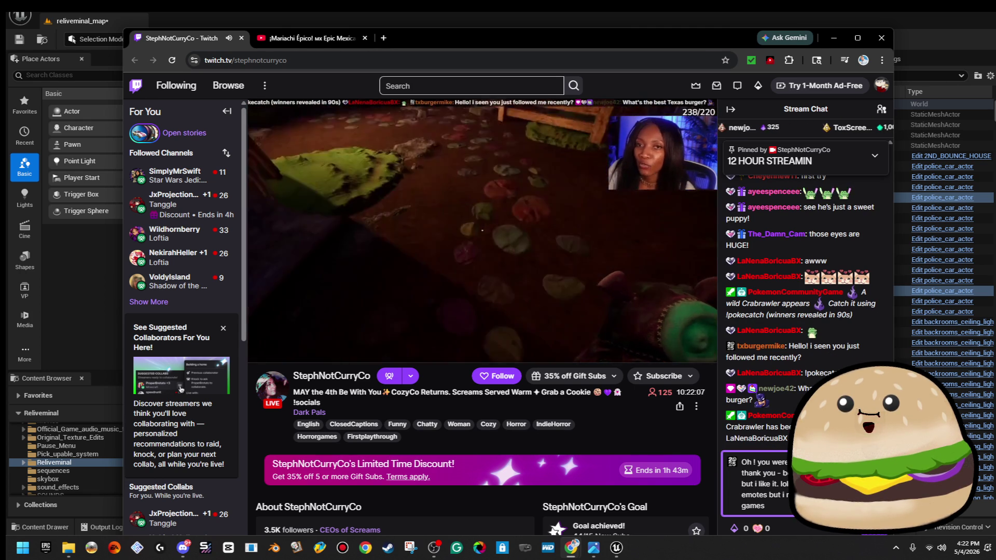
key(Return)
Post the short reply 'its a pleasure' in the stream chat.
text(w)
key(BackSpace)
key(BackSpace)
text(oh i wasnt)
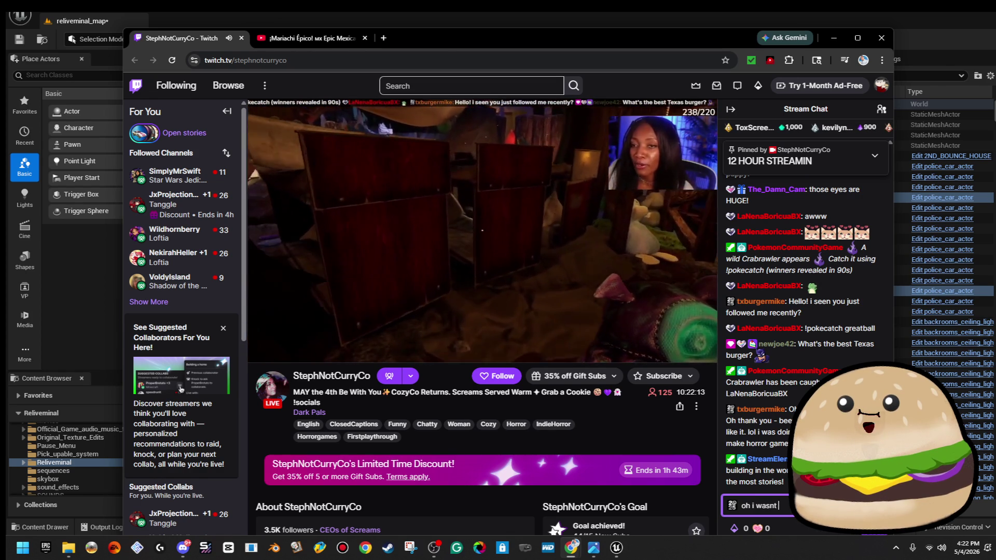
key(BackSpace)
key(BackSpace)
key(BackSpace)
text(its a plea)
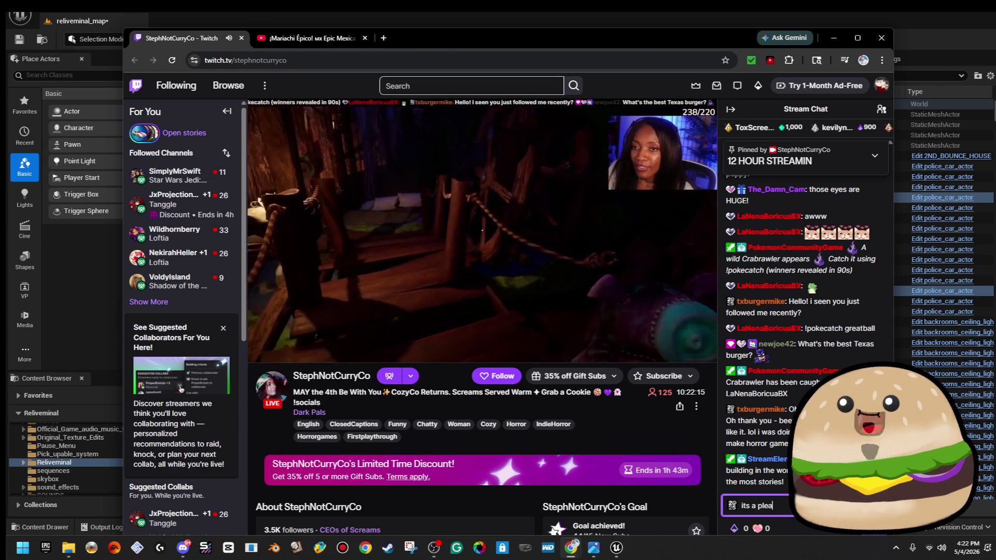
text(sure)
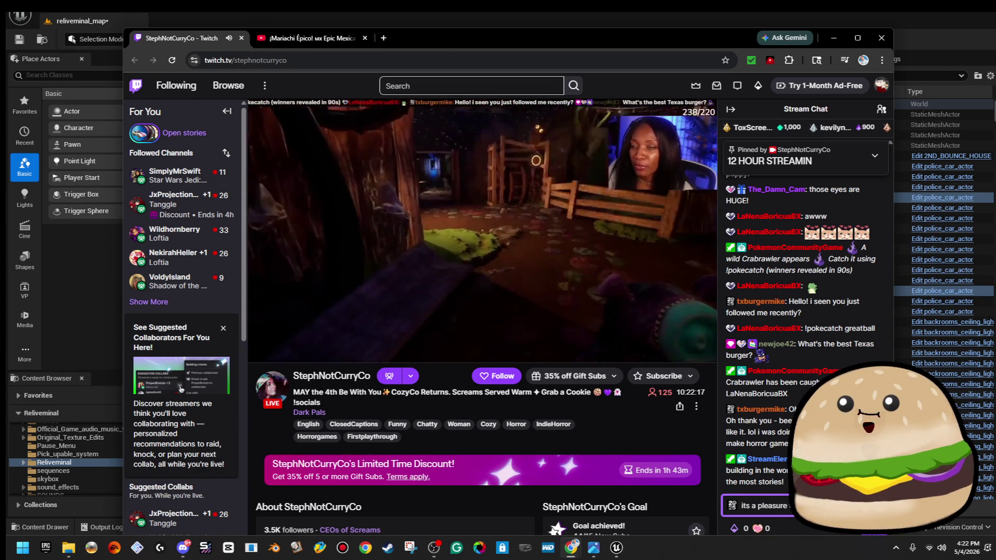
key(Return)
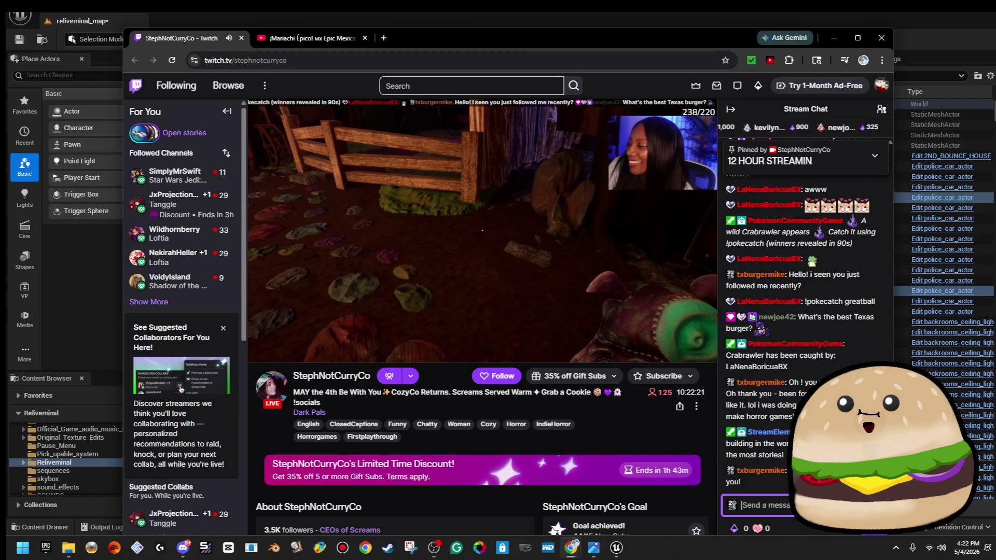
Send a chat message mentioning a viewer, corrected to end in 'texas', then follow the channel.
text(i always go ba )
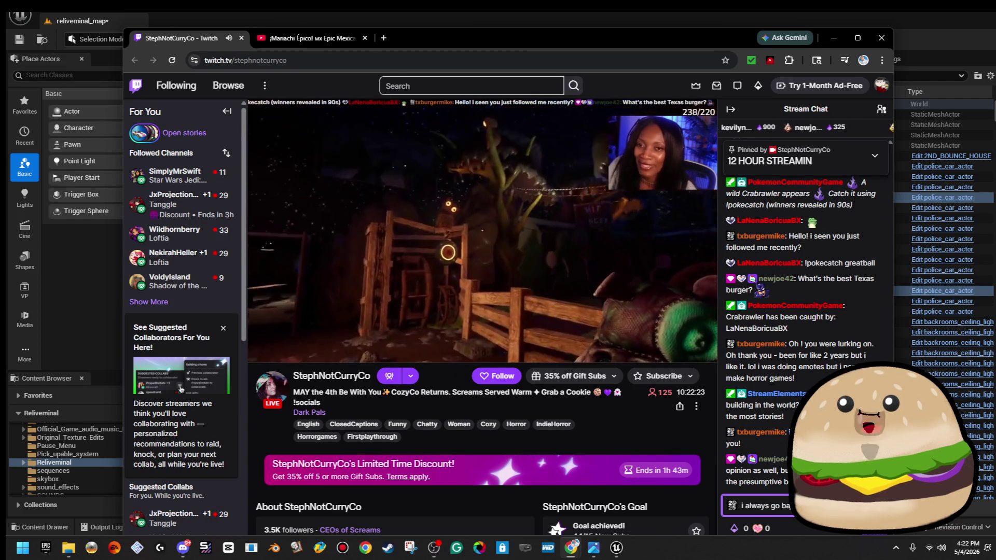
text(everyone . ha )
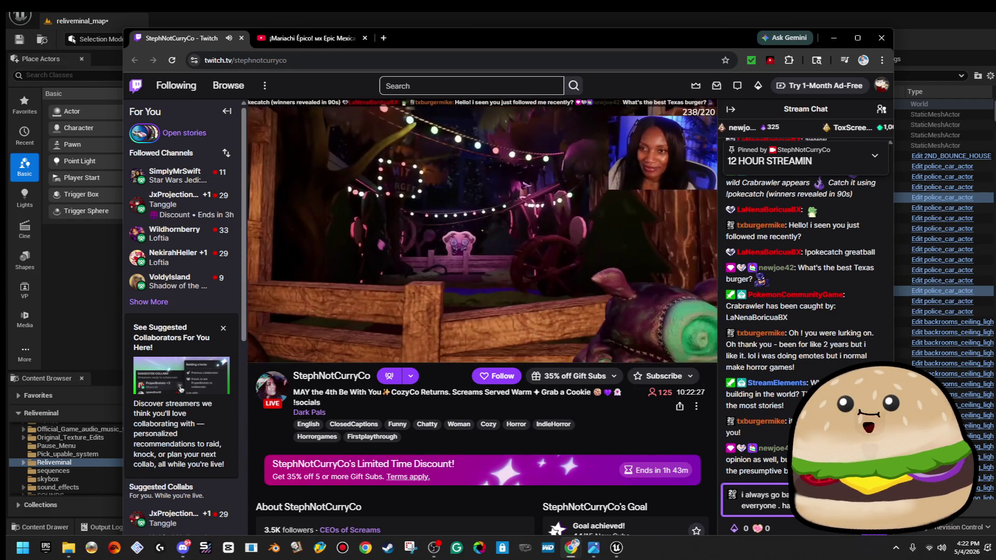
text(yo)
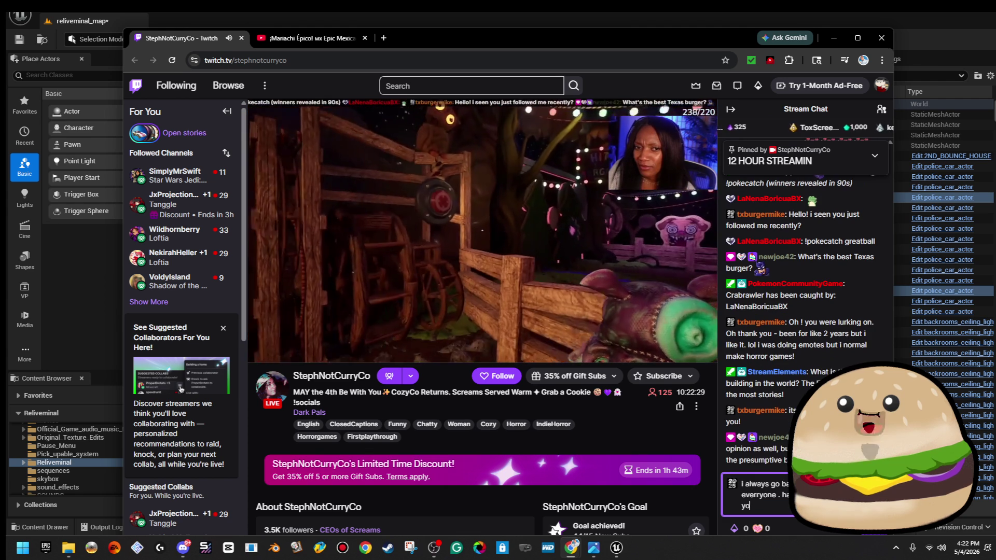
text(u @ne)
key(Tab)
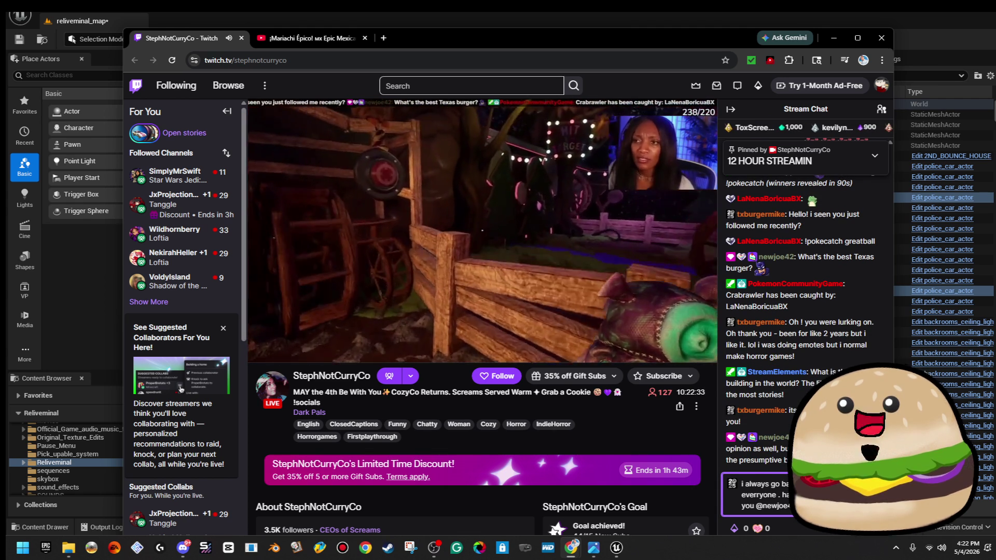
text(much i apprec )
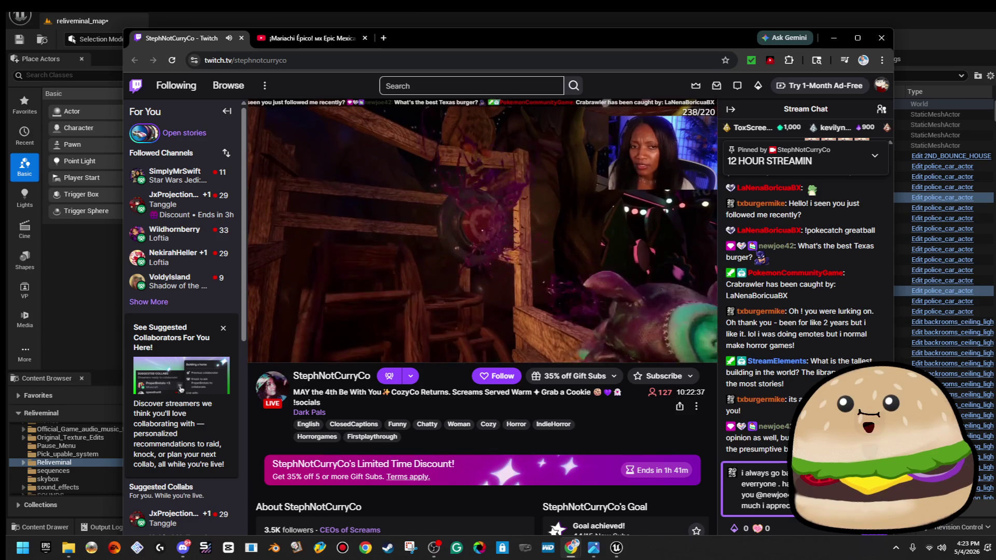
text(textas)
key(BackSpace)
key(BackSpace)
key(BackSpace)
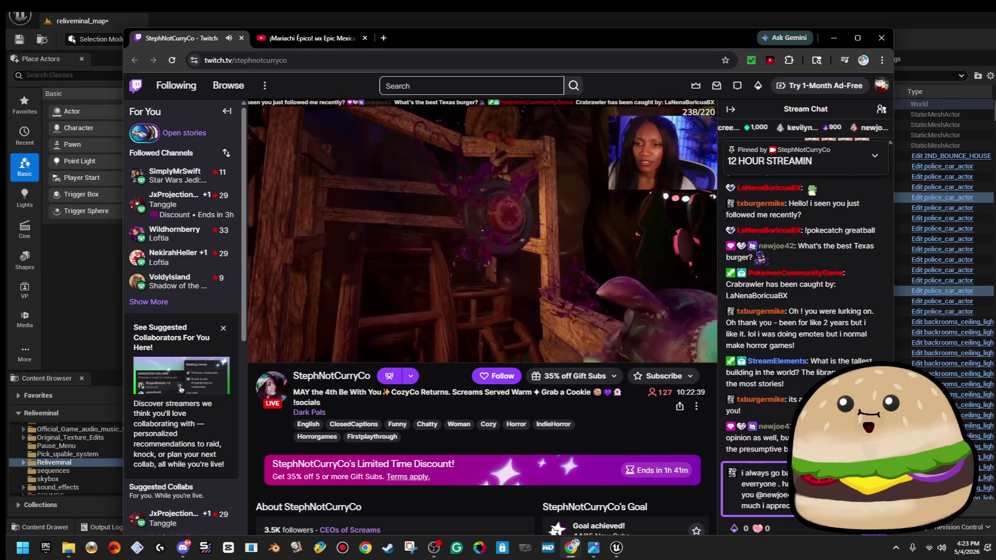
text(texas has the)
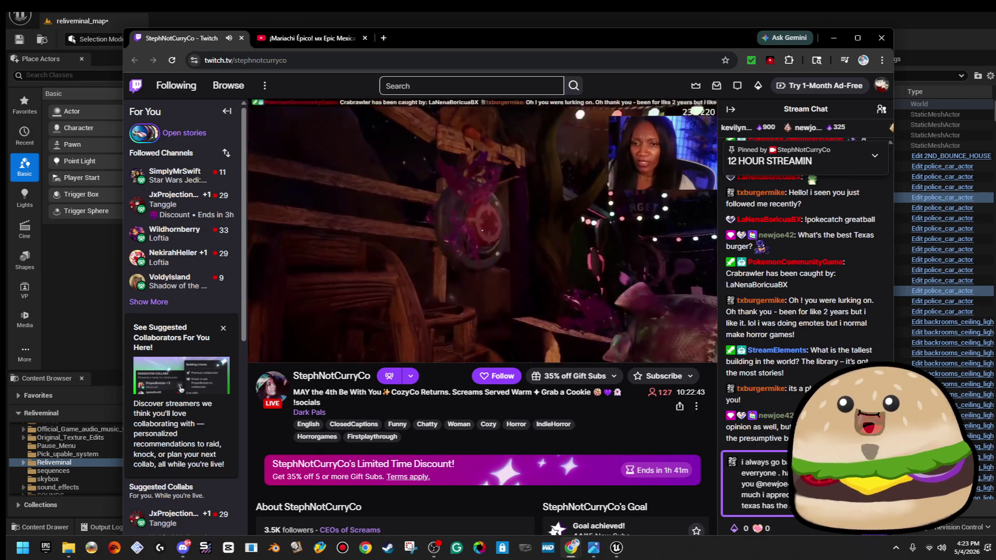
key(Return)
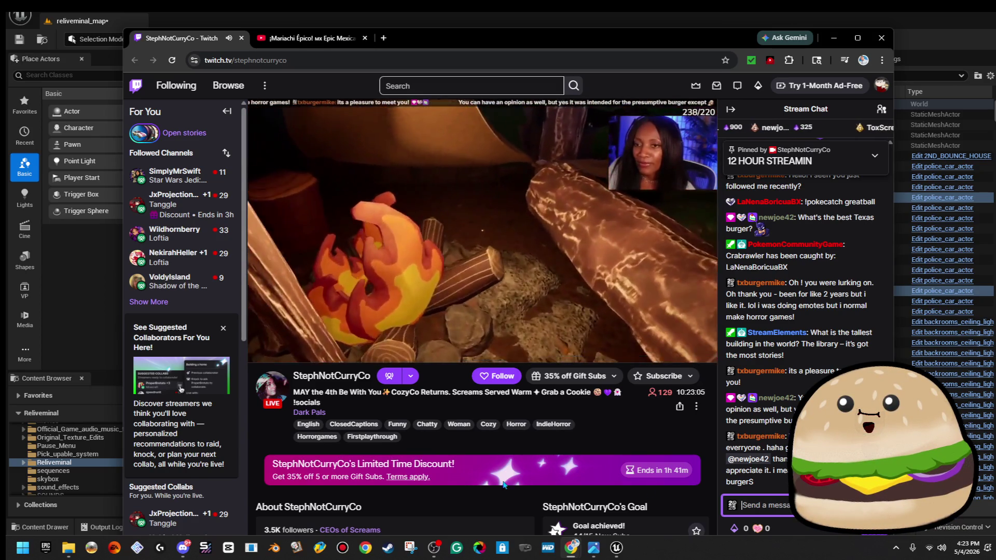
click(497, 383)
Post a thank-you message in chat, then send a tip about a San Antonio burger place.
click(762, 506)
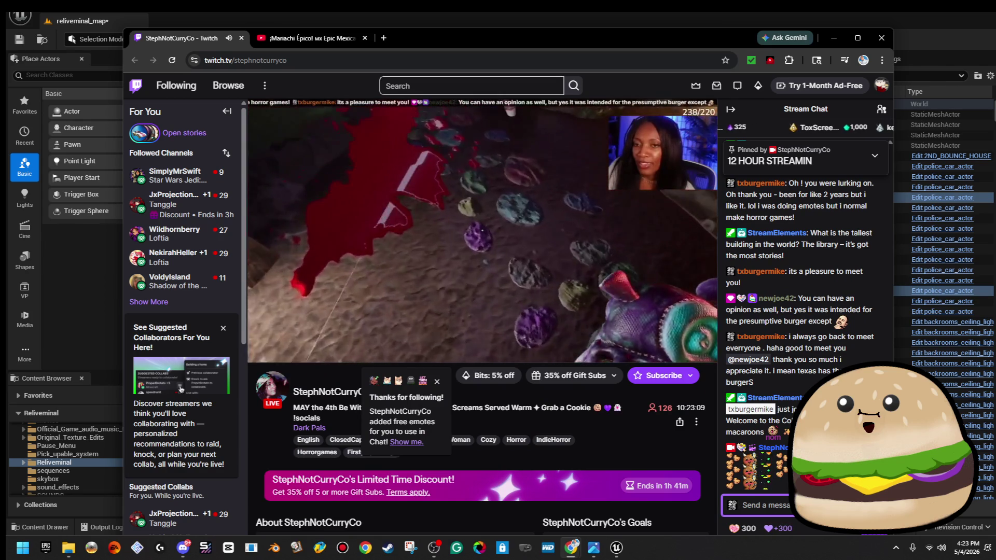
text(oh thank you)
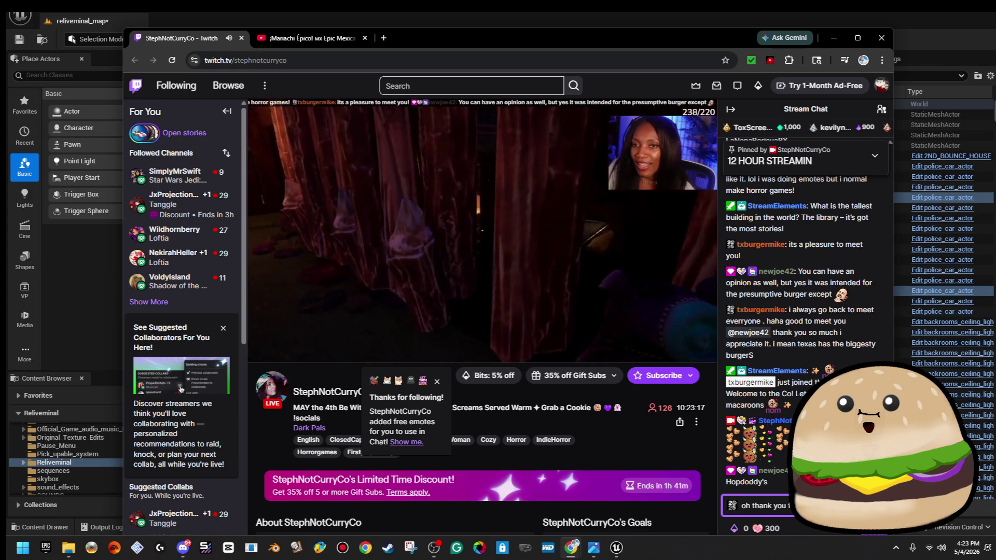
text(so much i appreciatre)
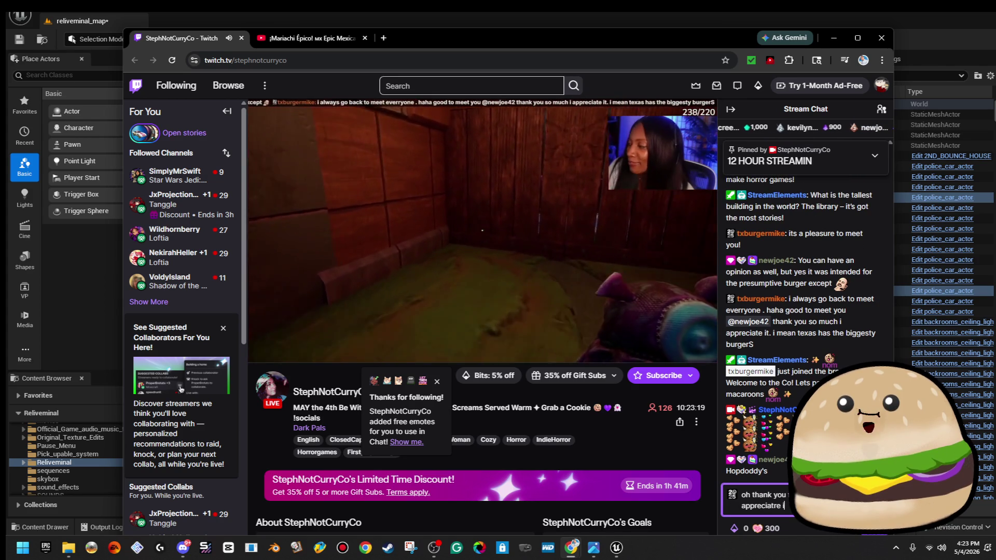
key(BackSpace)
key(BackSpace)
text(te)
key(BackSpace)
key(BackSpace)
text(e it a your time.)
key(Return)
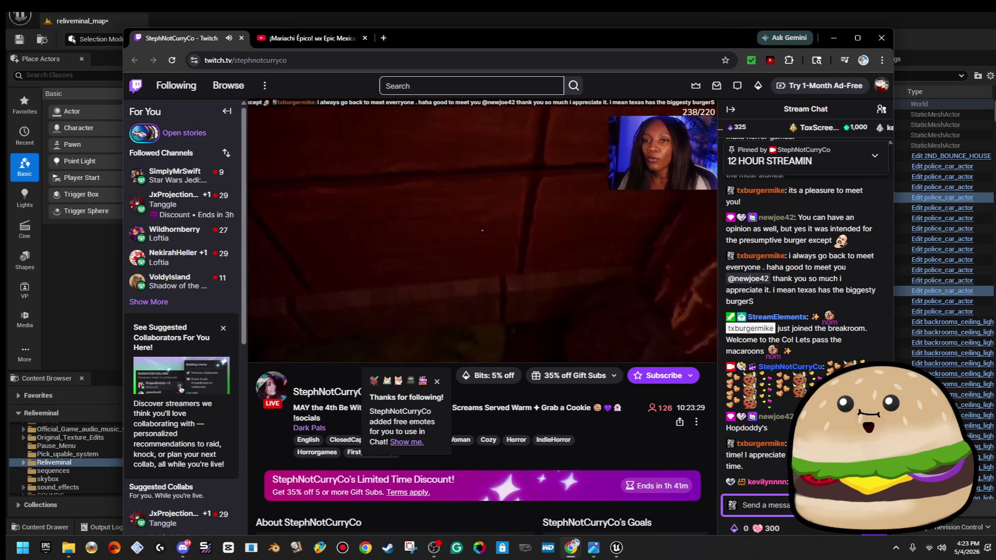
text(theres)
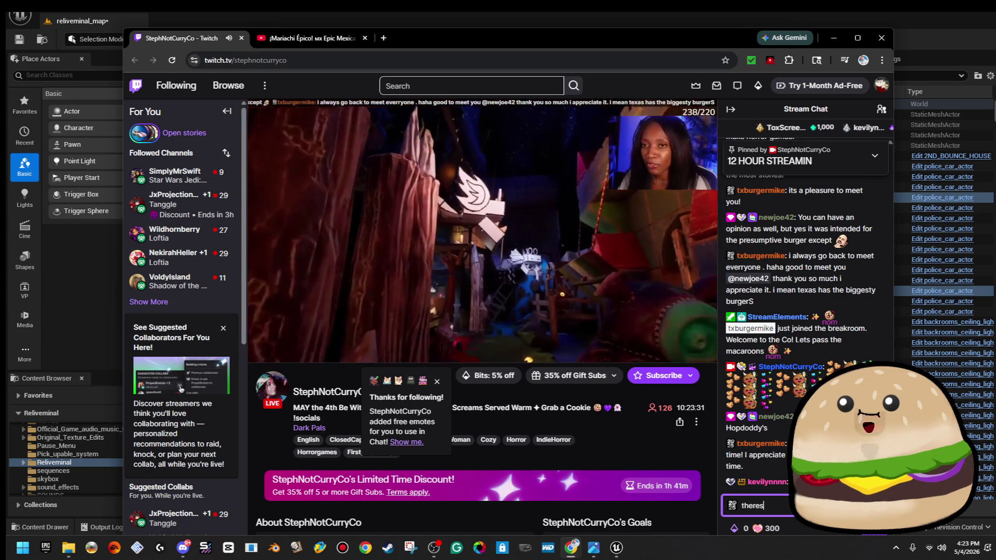
text( a place)
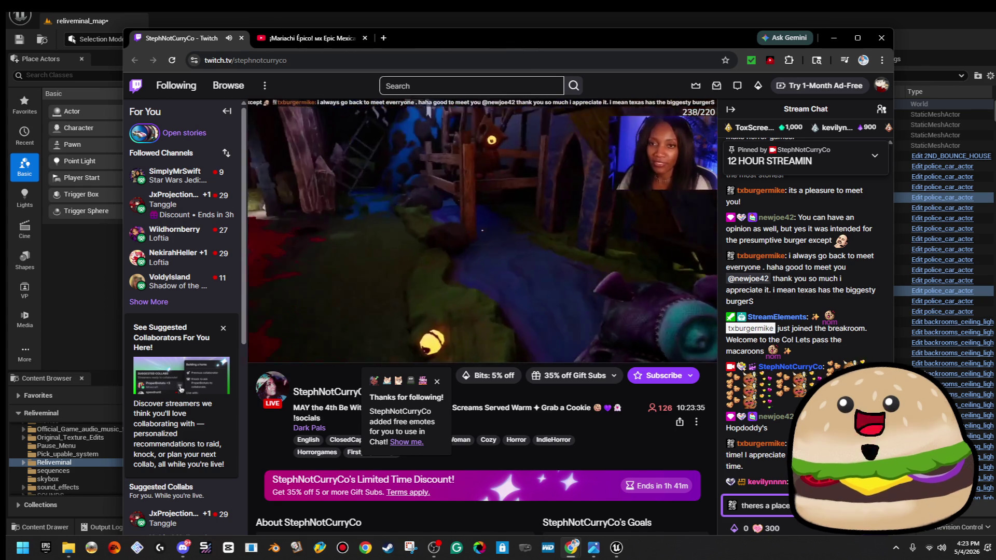
text( in san)
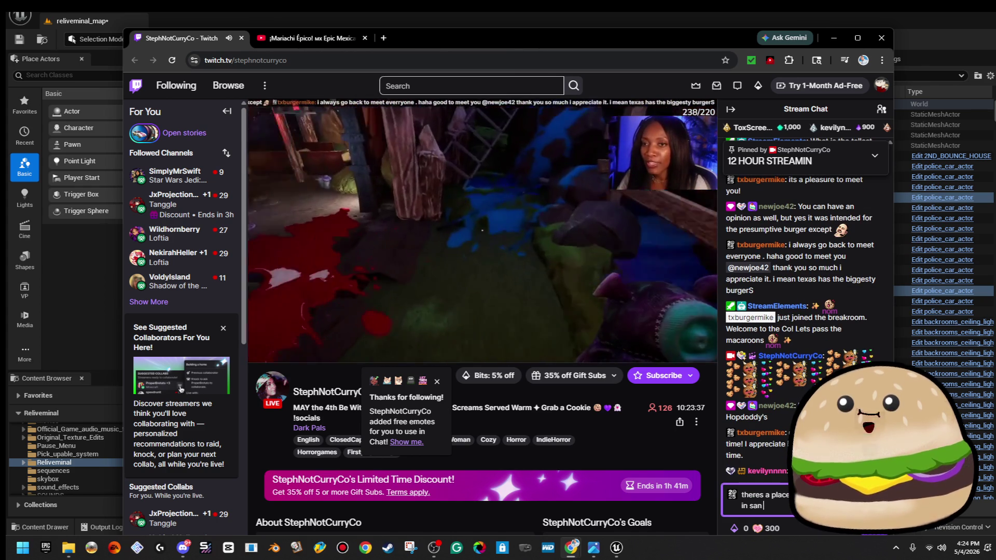
text( anton)
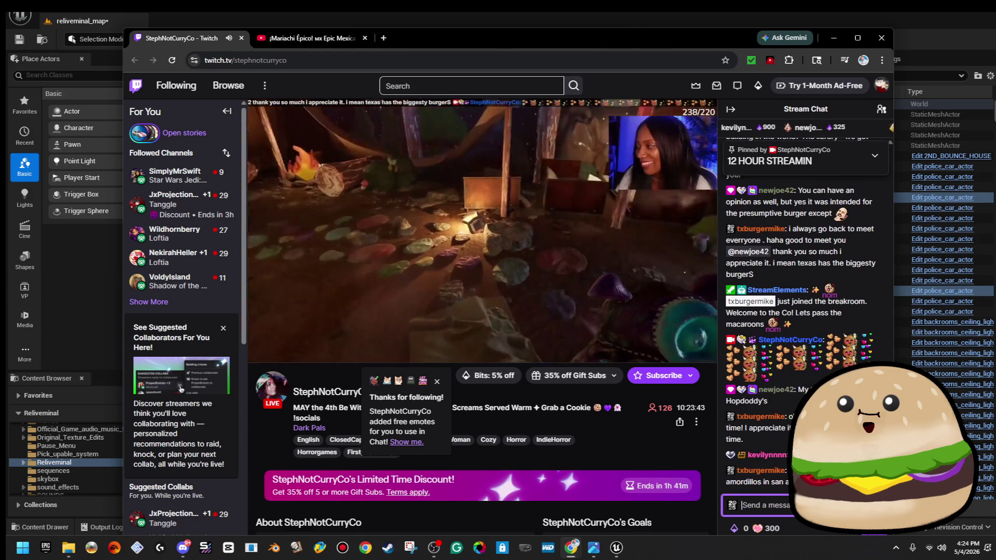
key(Return)
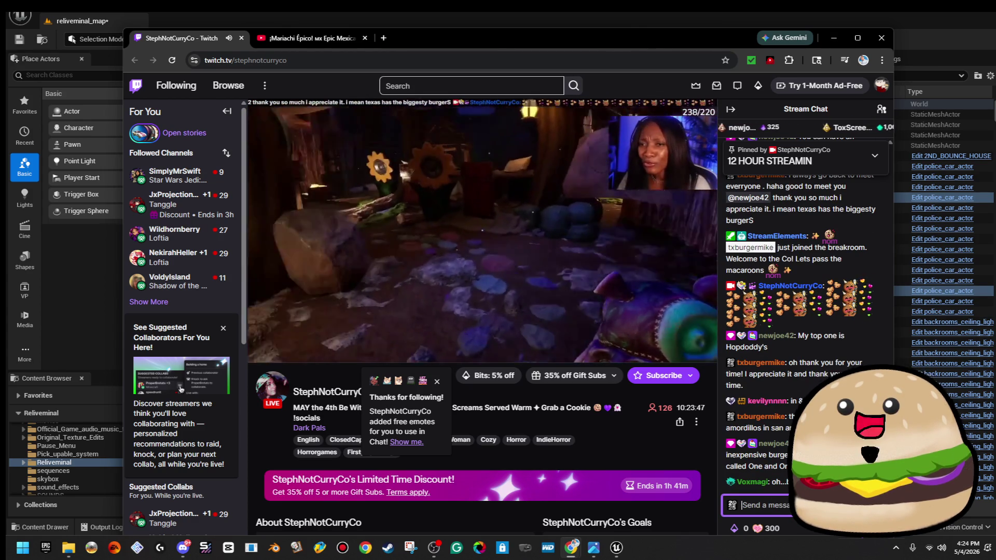
Send a reply addressing the streamer by nickname, with emotes added from the emote picker.
text(your)
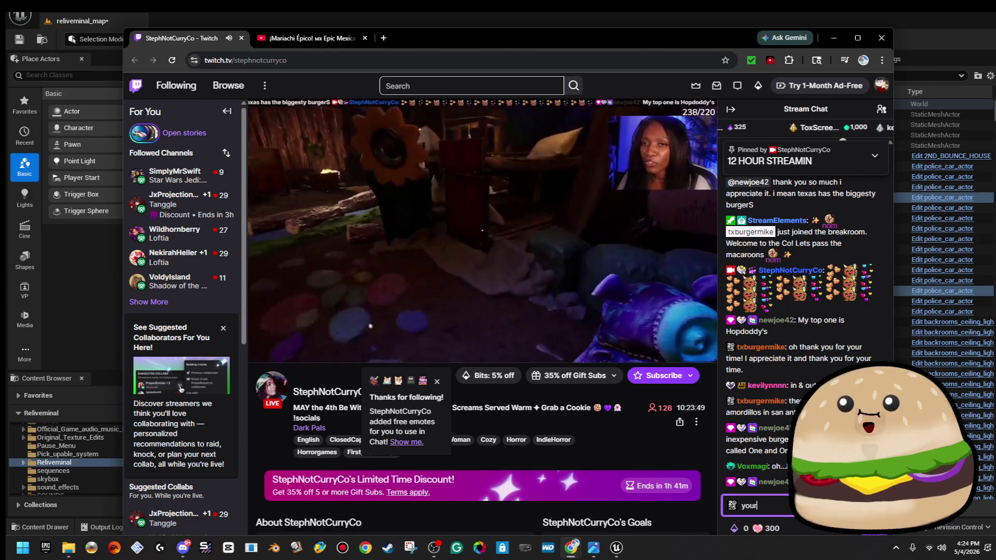
text( w)
key(BackSpace)
key(BackSpace)
key(BackSpace)
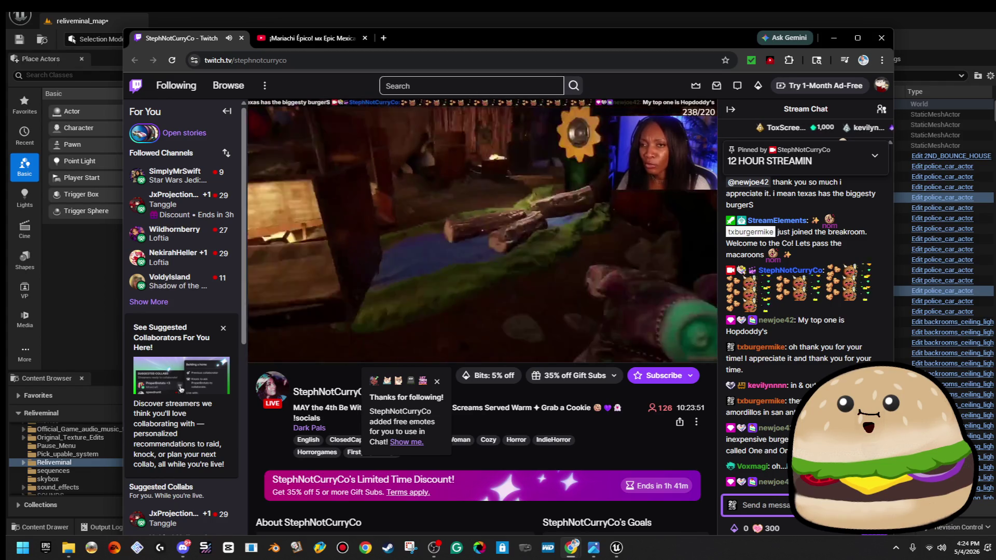
text(what)
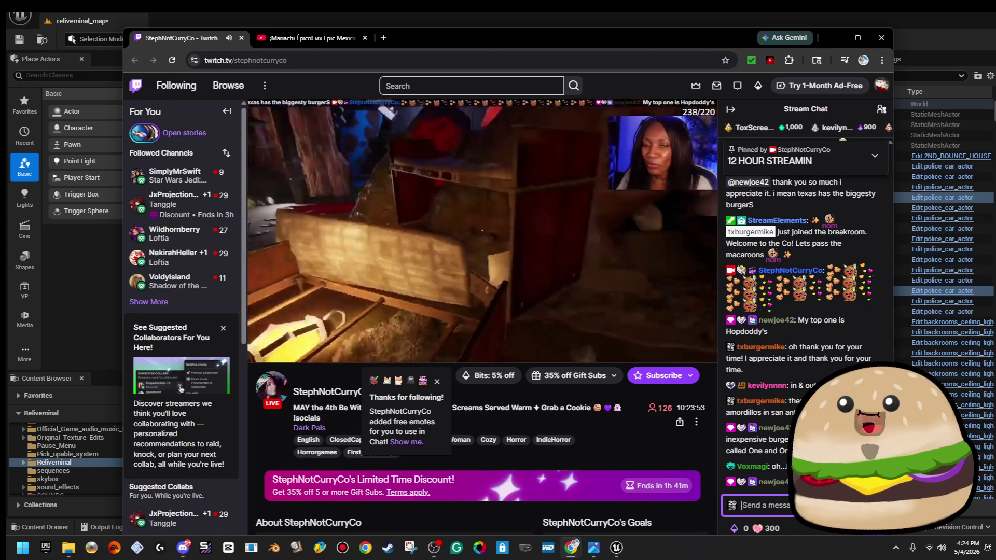
text( ever you)
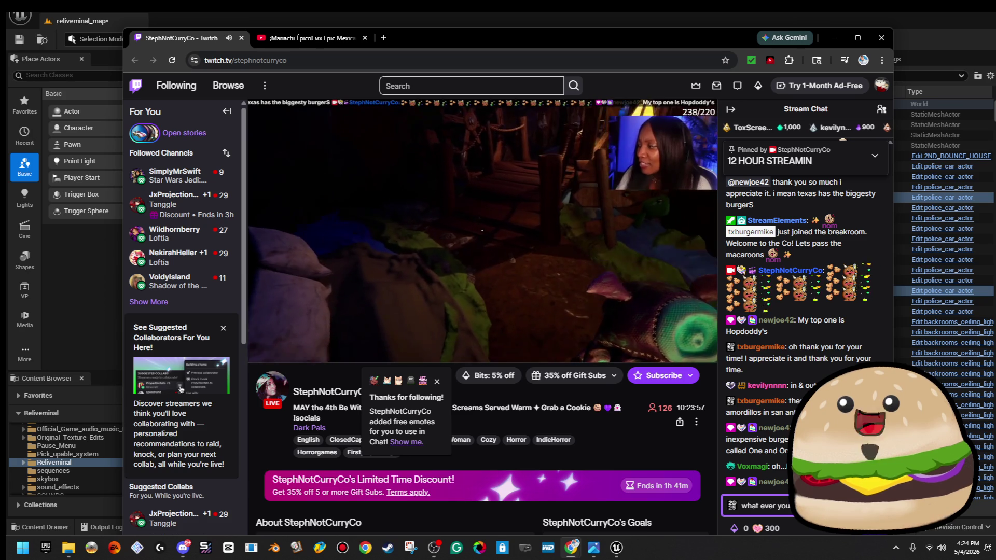
text( alot of)
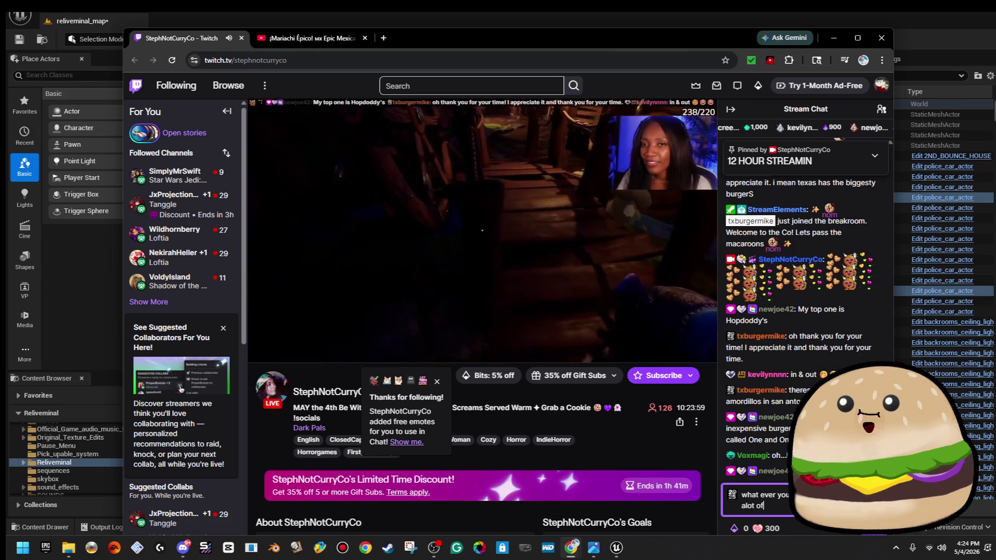
text( people)
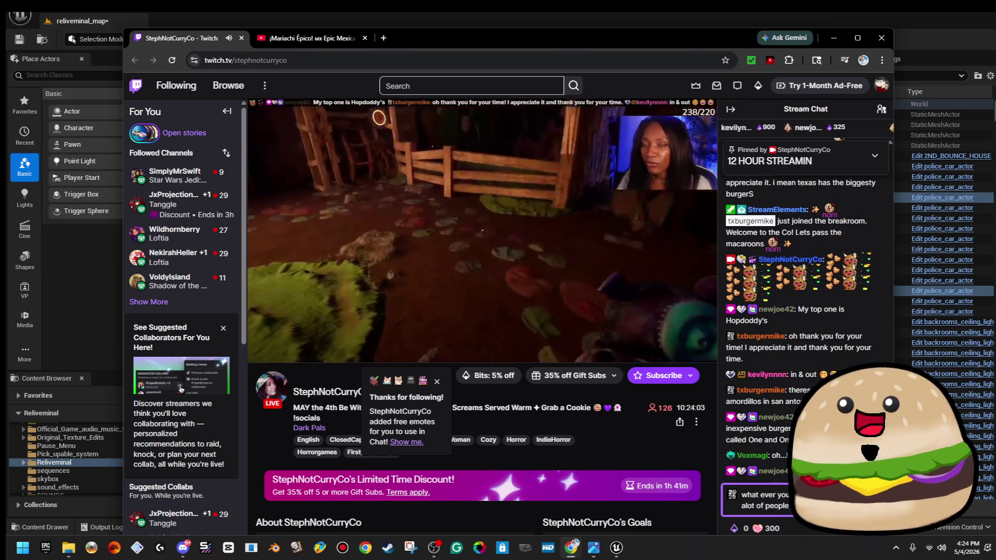
text( Mik)
key(BackSpace)
key(BackSpace)
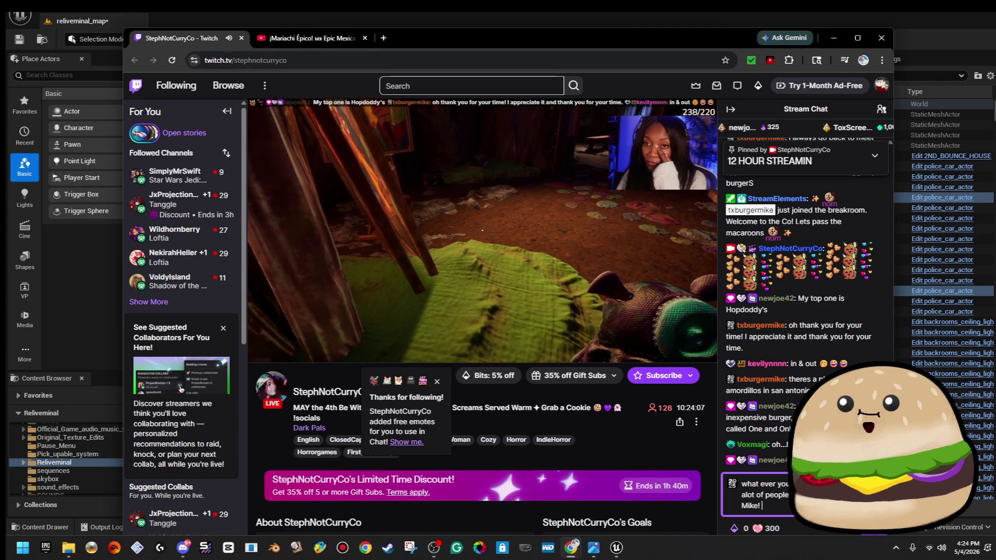
click(875, 505)
triple_click(784, 369)
key(Return)
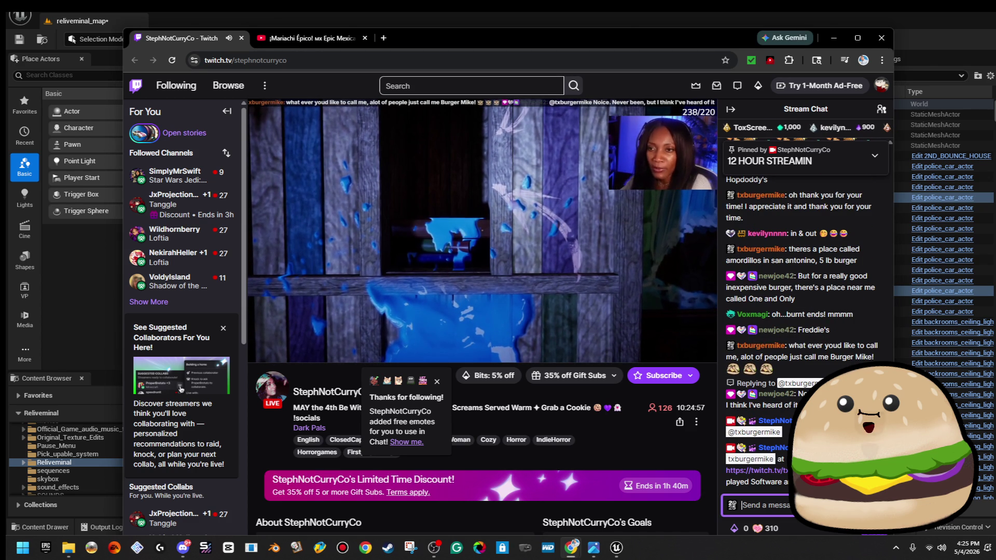
text(hell)
Post a message thanking a viewer for the shoutout, tagging their username.
key(BackSpace)
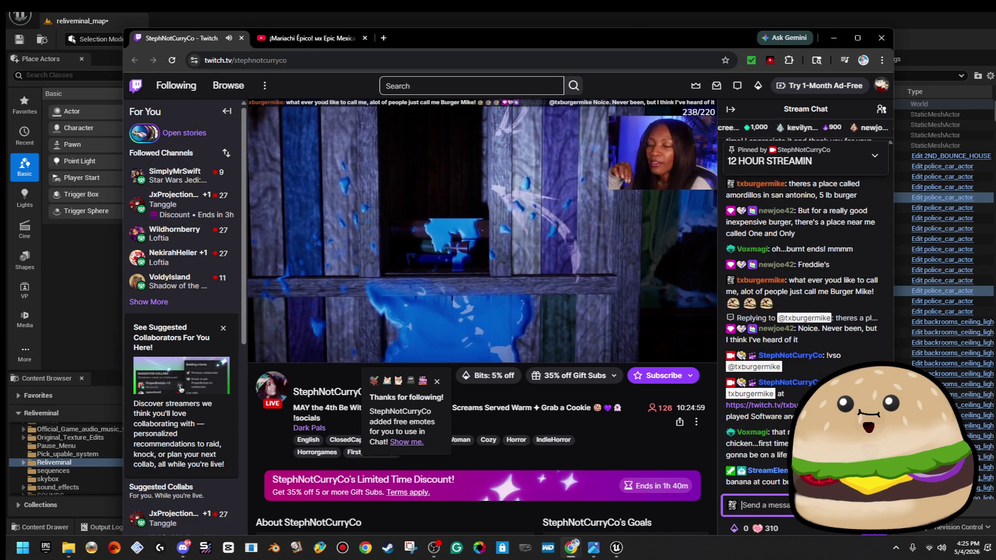
text(hank you s)
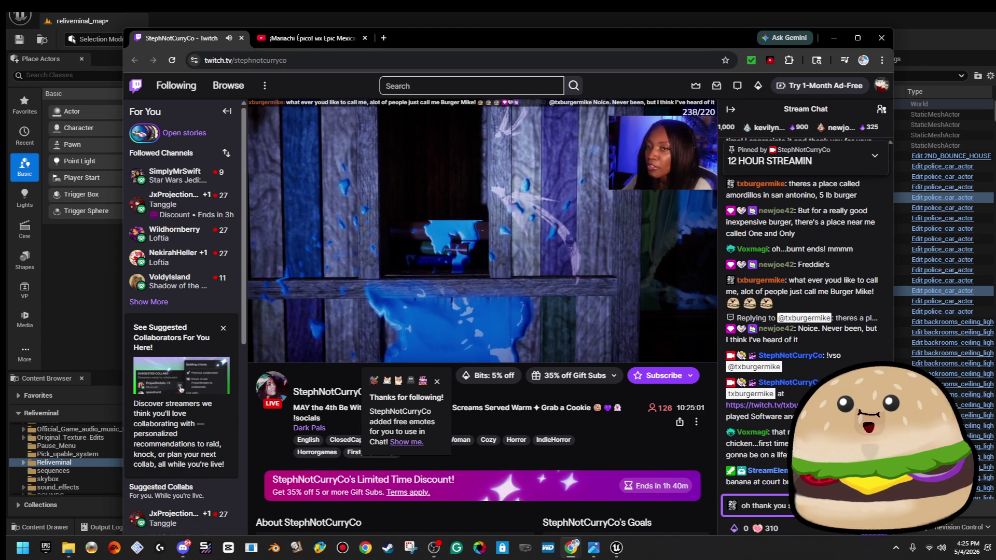
text(o much @StephNotCu )
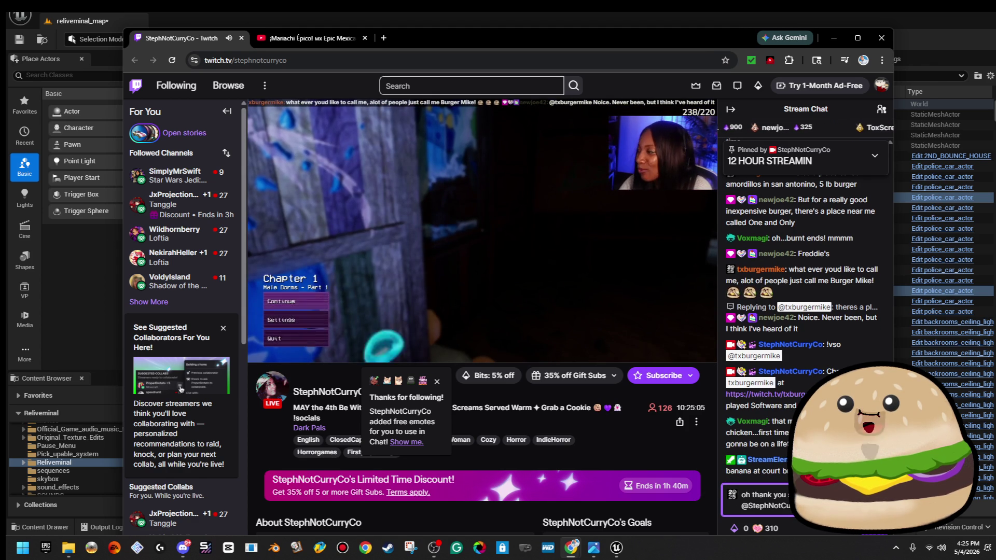
text(ethe)
key(BackSpace)
key(BackSpace)
key(BackSpace)
text(the shoutout s)
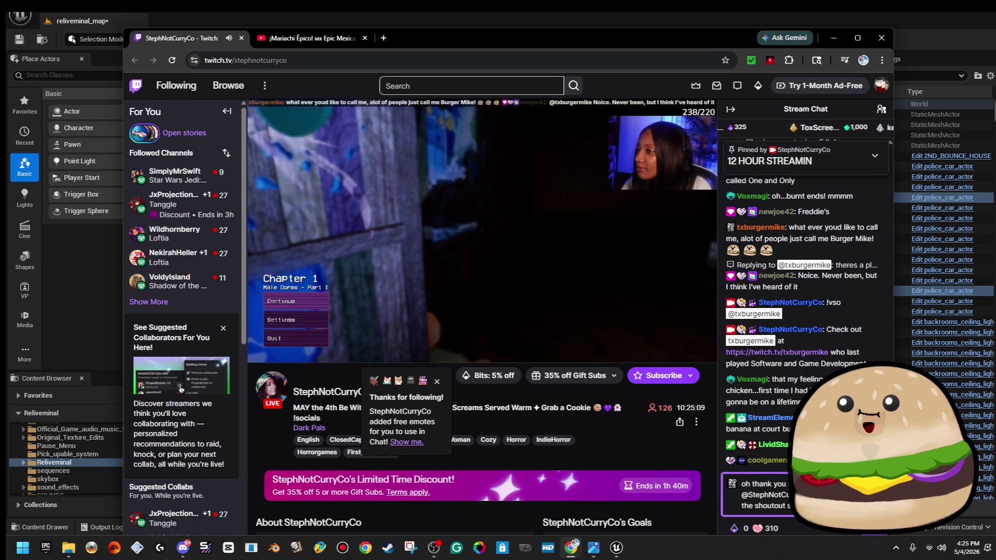
key(Return)
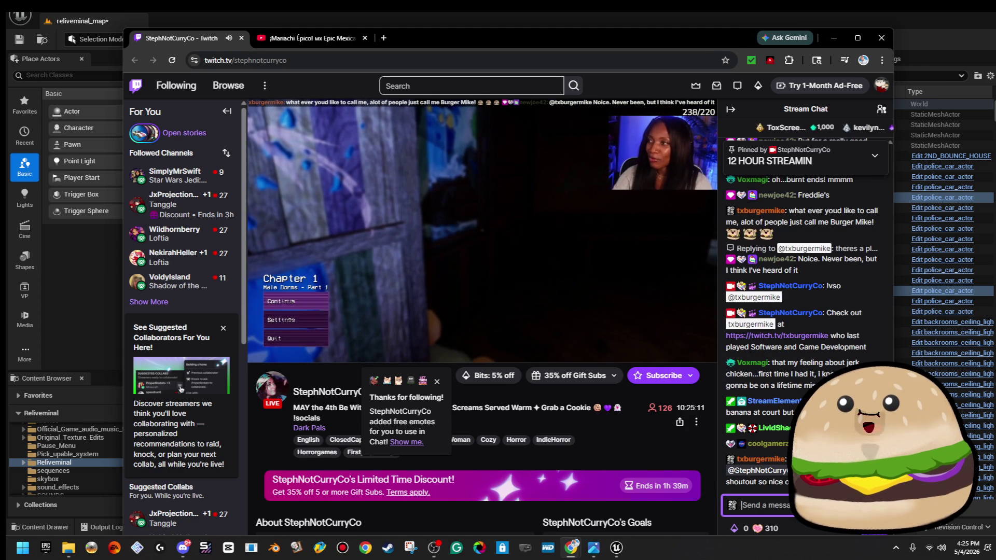
Send a thank-you reply to another viewer, then drag the browser off-screen to reveal the editor.
text(@newjoe42 t)
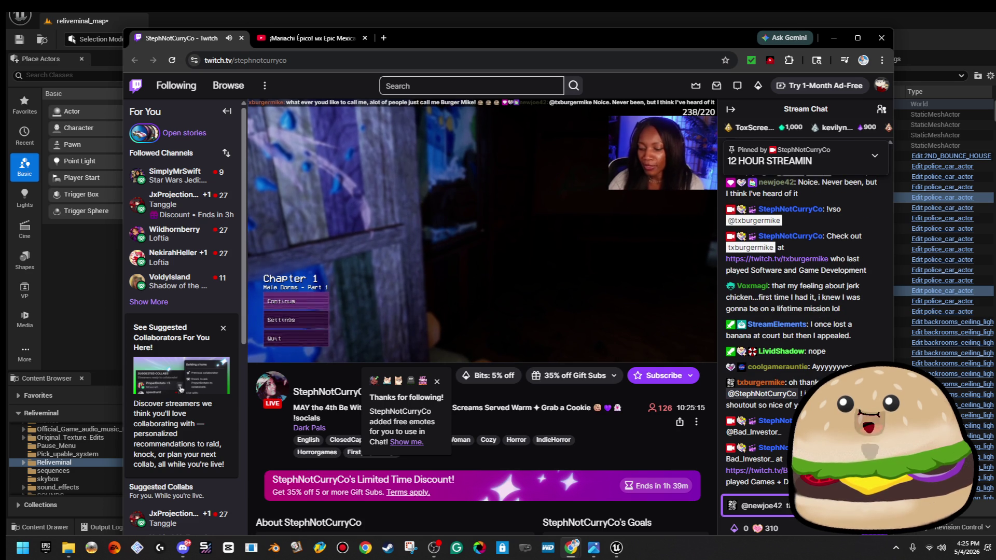
key(Return)
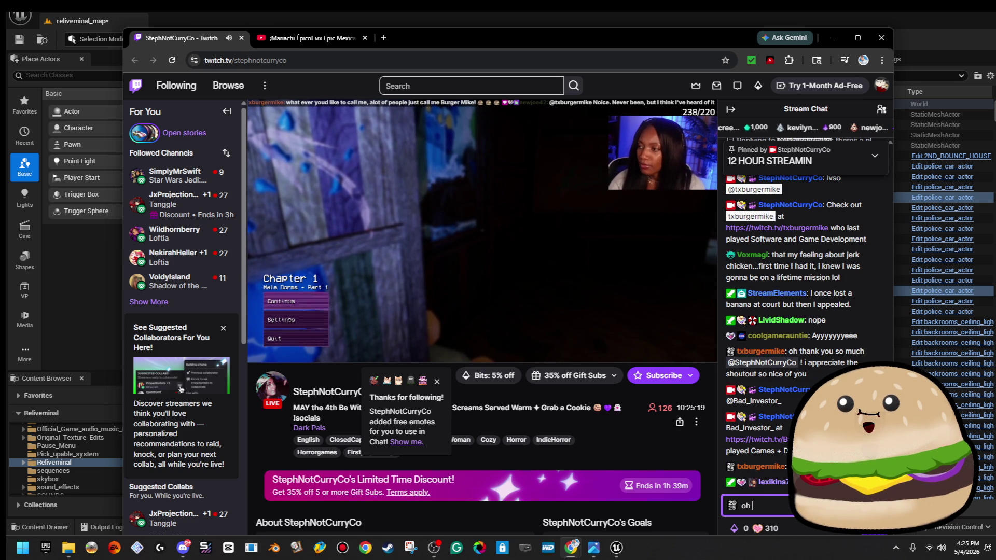
text(nk you.)
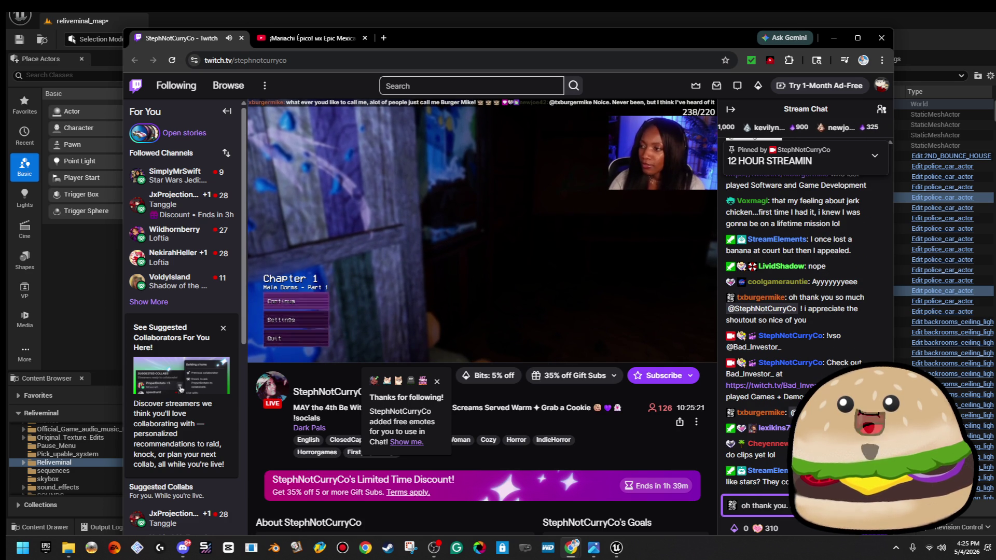
text( yoru and cour)
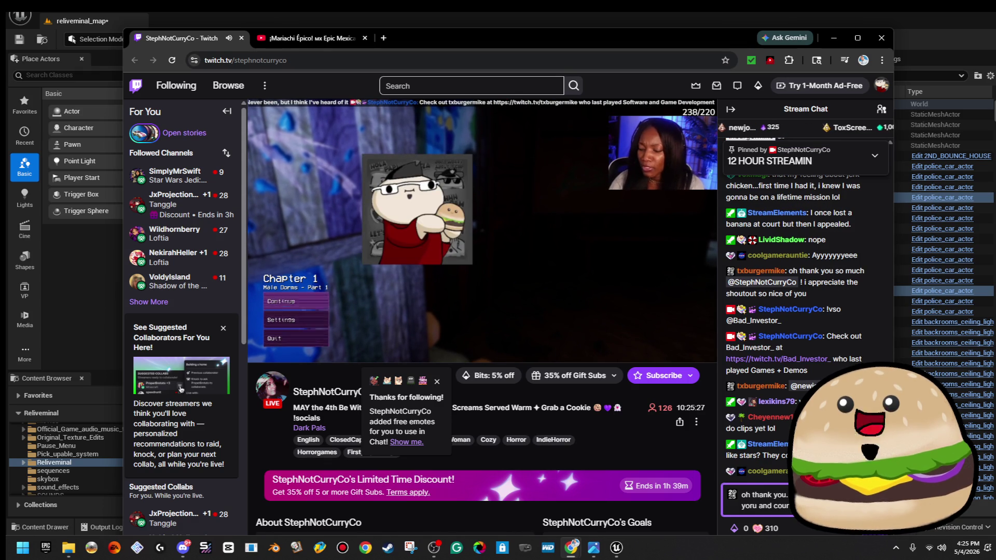
key(Return)
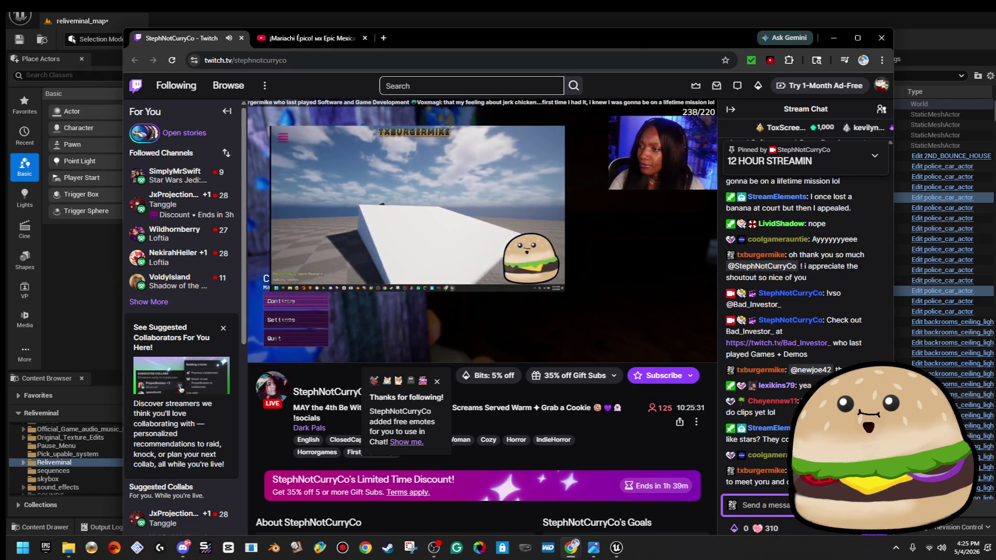
drag(623, 48, 995, 50)
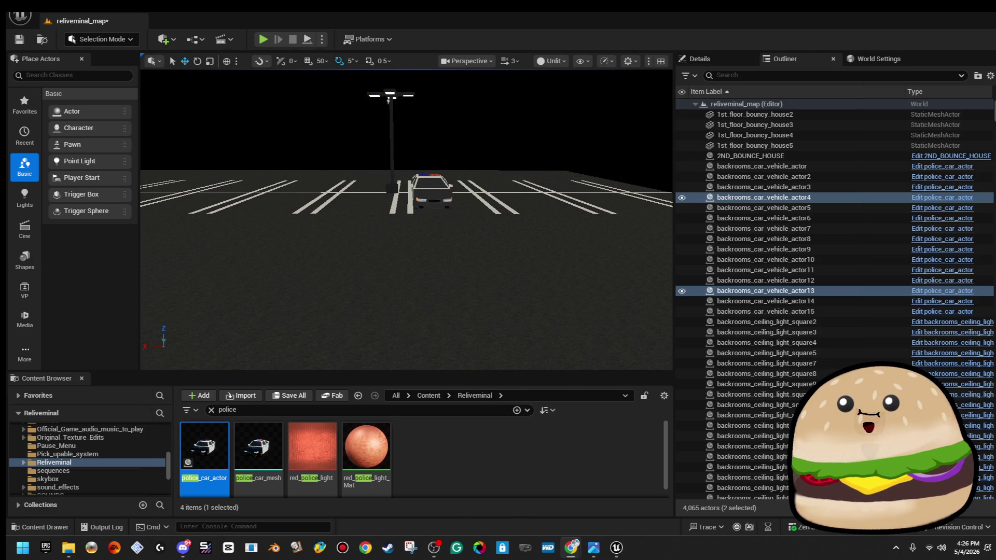
Frame the two selected police cars, then start Play From Here on the parking-lot floor.
key(f)
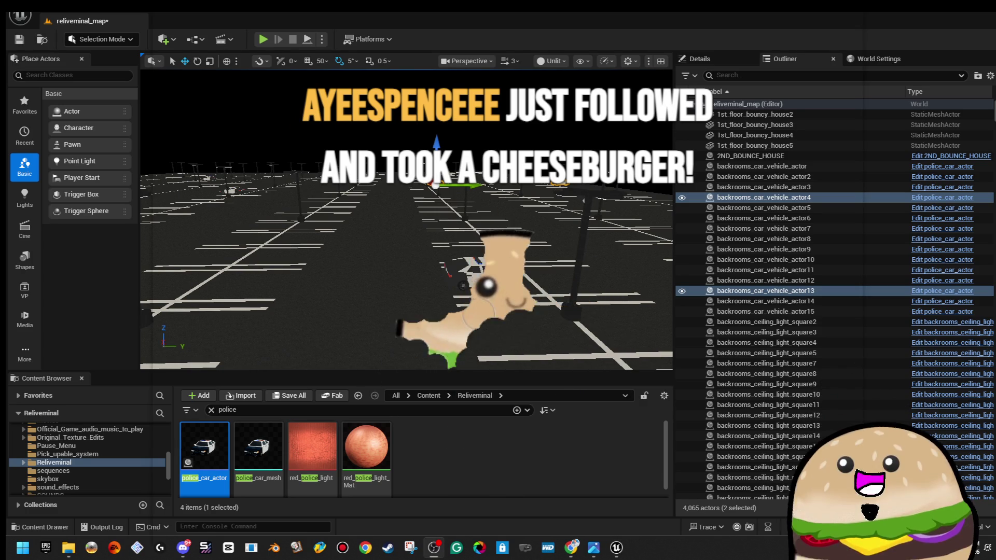
click(399, 311)
right_click(407, 311)
click(456, 525)
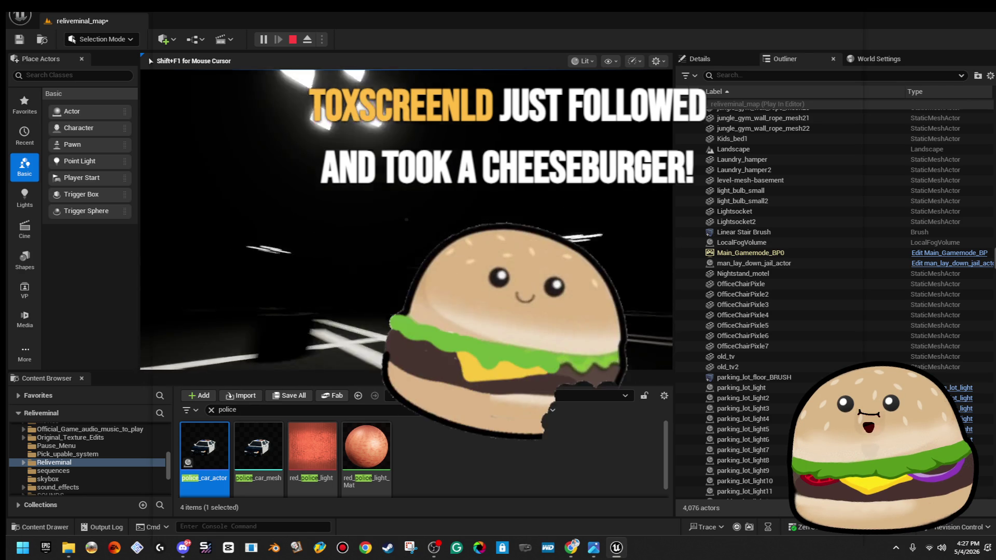
Stop the play session and focus the viewport on the whole parking-lot floor.
key(Escape)
double_click(709, 316)
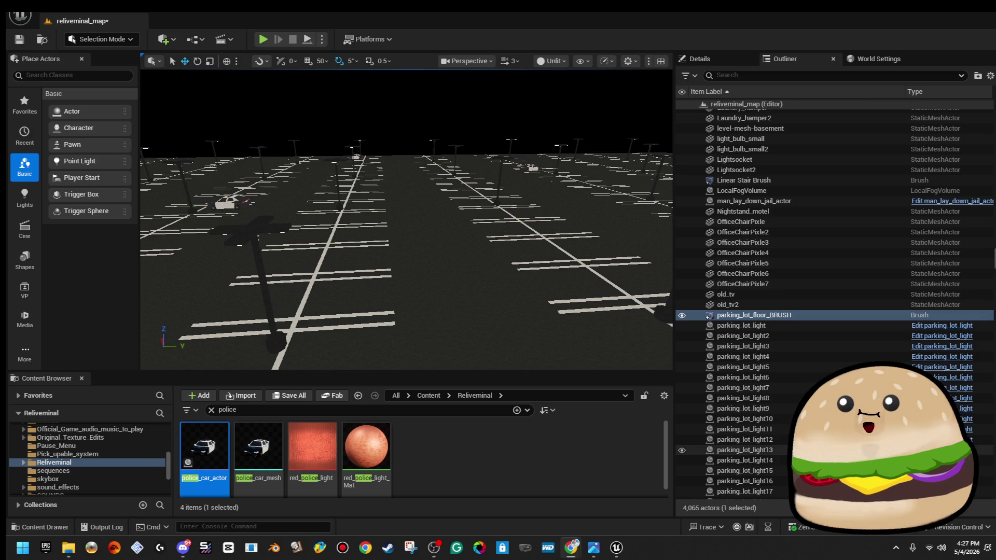
Fly the camera down from above the lot to a ground-level view among the lamp posts.
scroll(444, 293, down, 5)
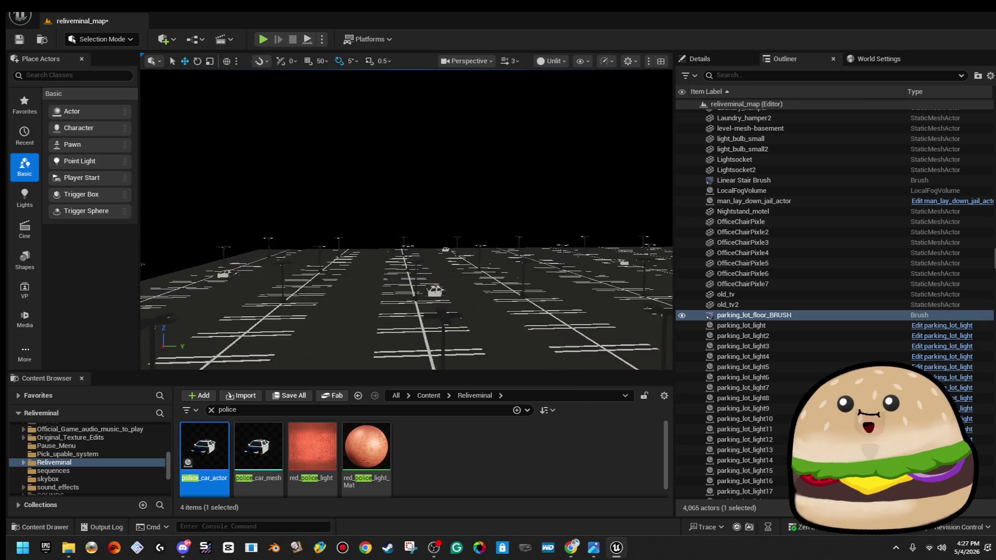
key(f)
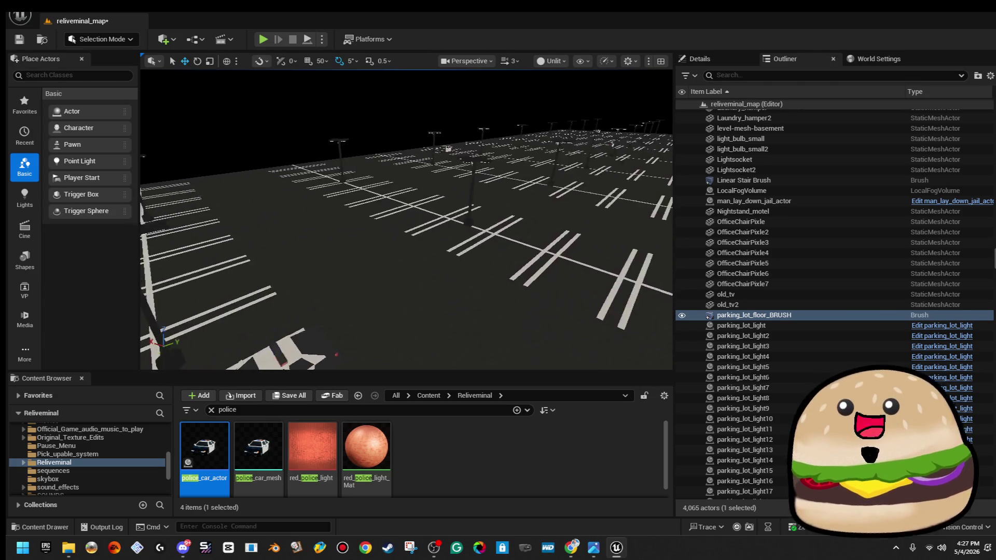
scroll(437, 284, down, 3)
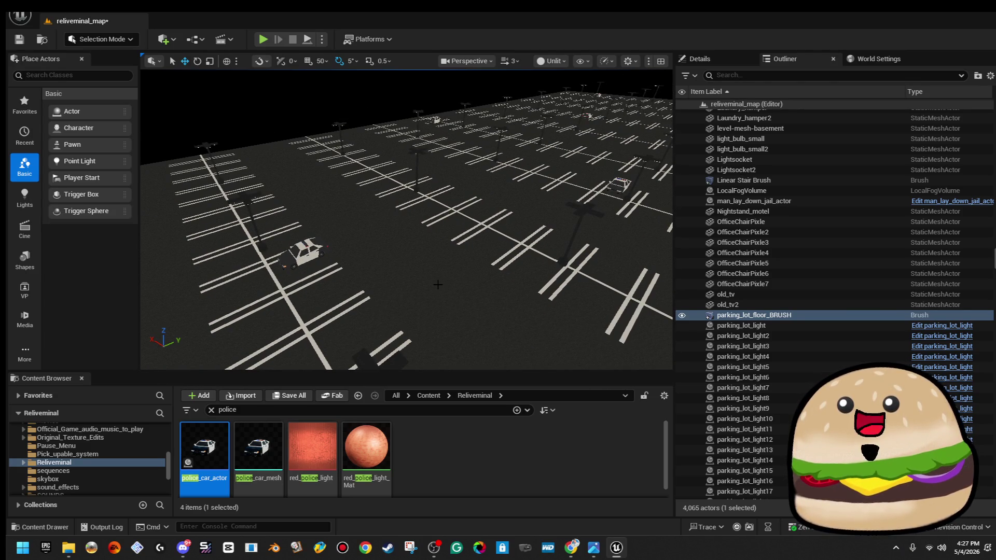
drag(545, 224, 630, 234)
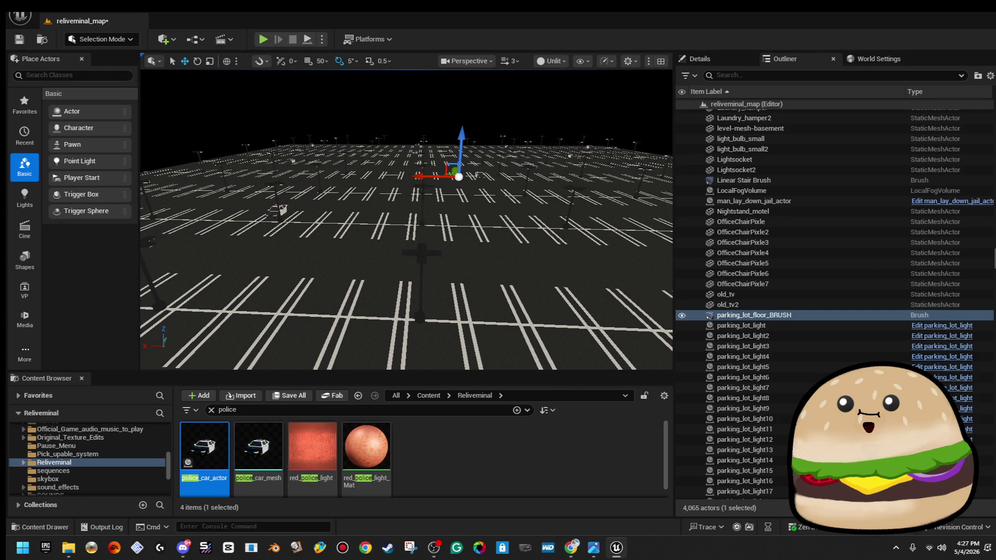
mouse_move(510, 174)
mouse_down()
mouse_move(514, 144)
mouse_move(487, 109)
mouse_up()
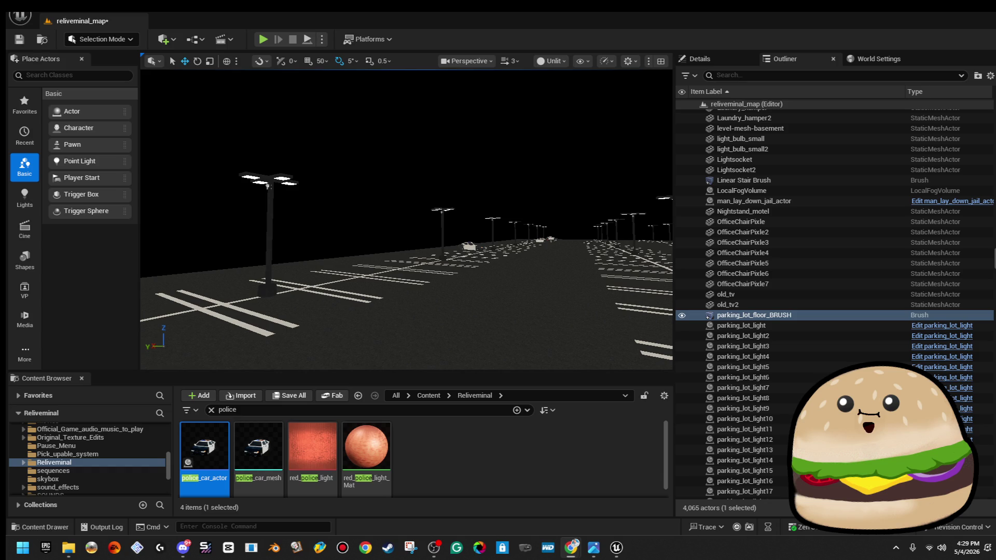
key(alt+Tab)
double_click(589, 68)
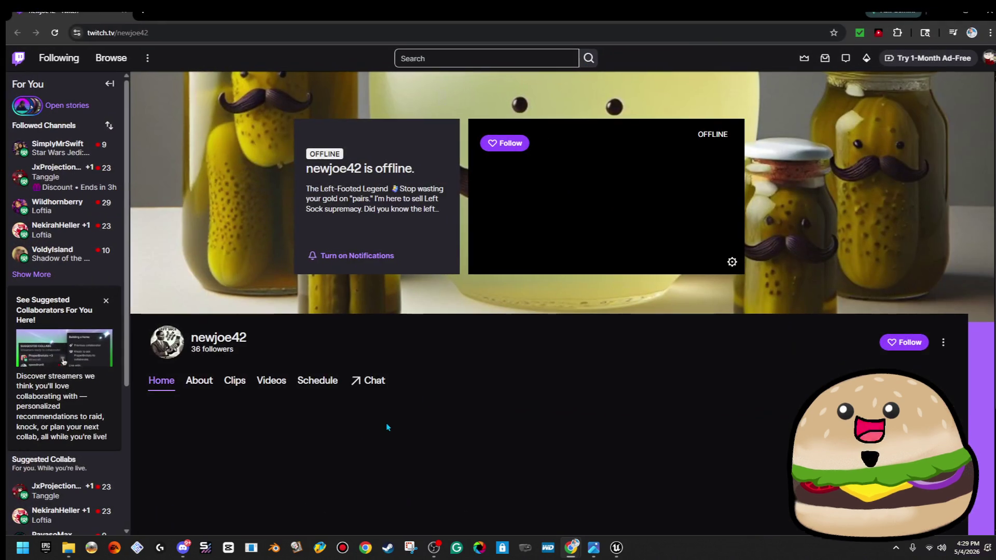
scroll(384, 424, down, 3)
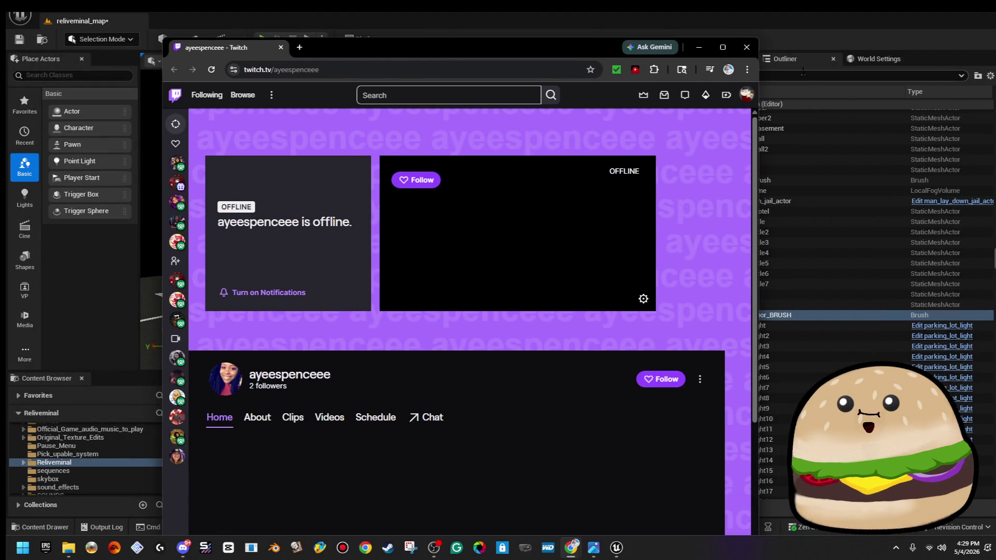
click(746, 48)
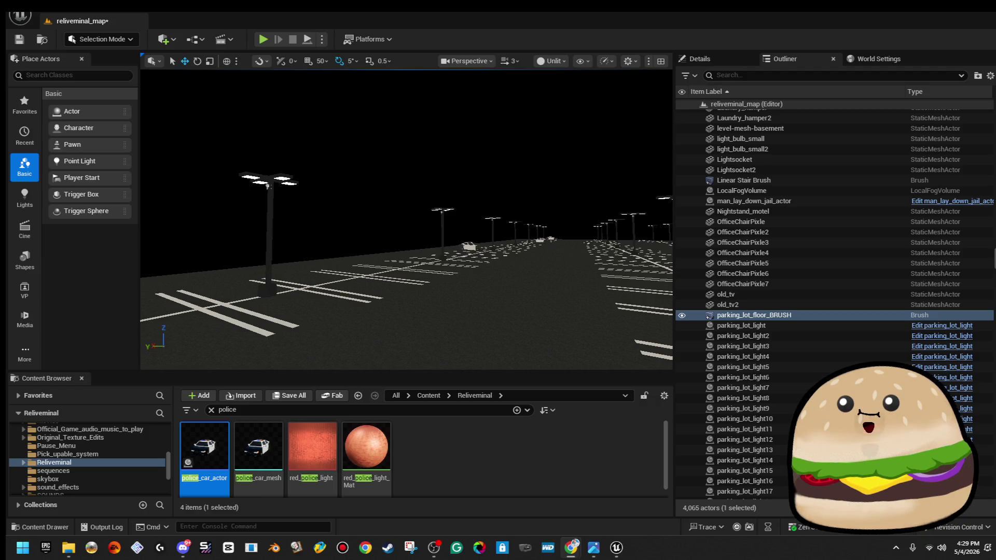
key(alt+Tab)
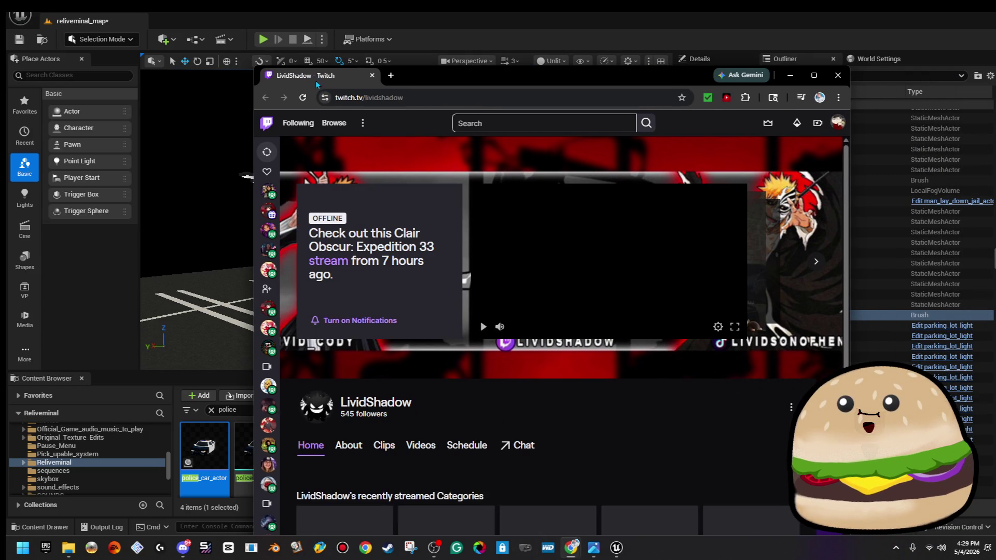
scroll(590, 362, down, 4)
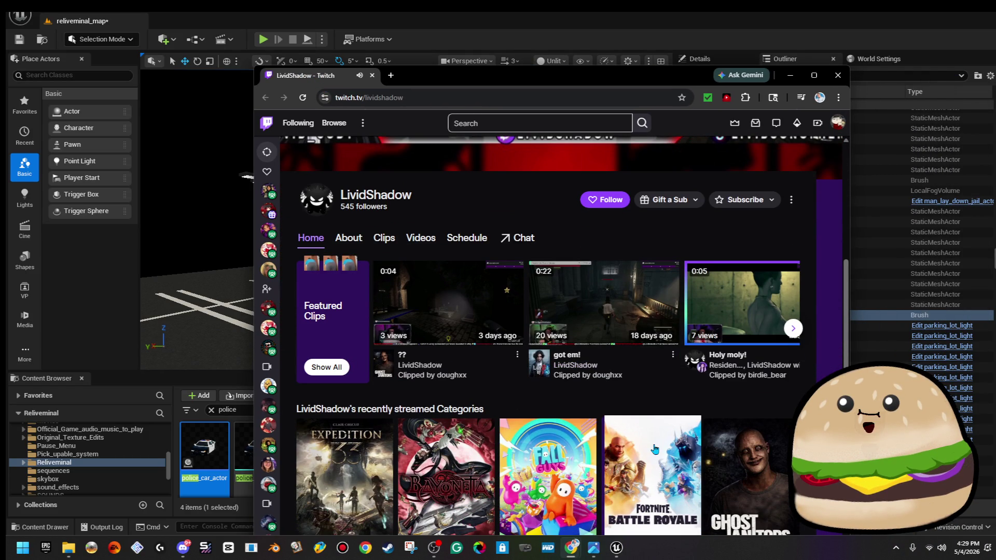
scroll(629, 365, down, 1)
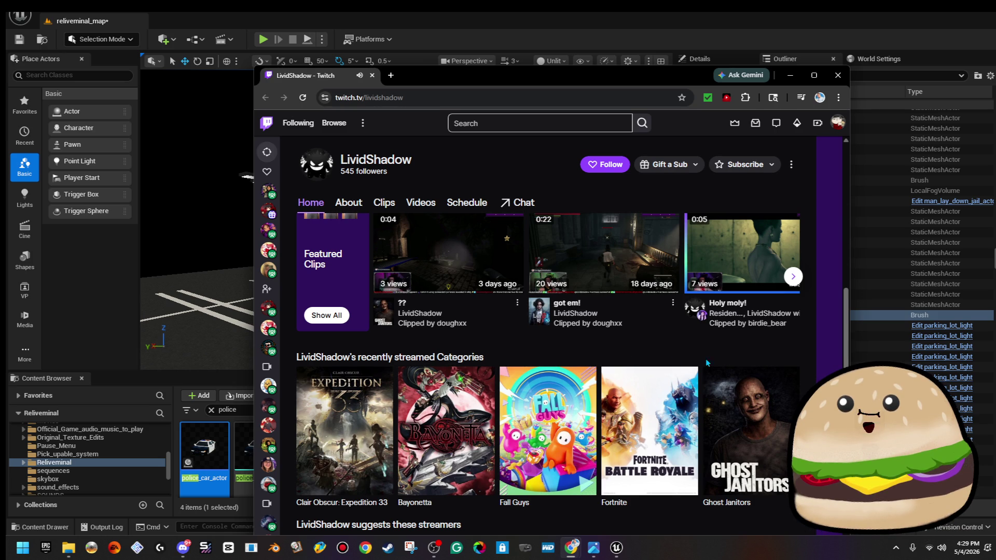
scroll(570, 259, up, 1)
click(348, 238)
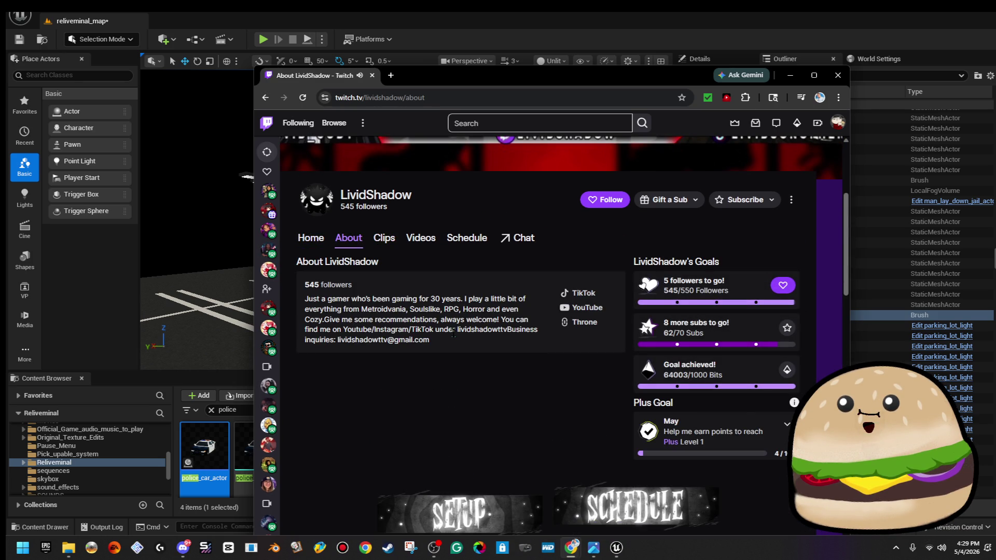
mouse_move(455, 340)
mouse_down()
mouse_move(469, 320)
mouse_move(449, 294)
mouse_up()
click(449, 293)
scroll(449, 293, down, 5)
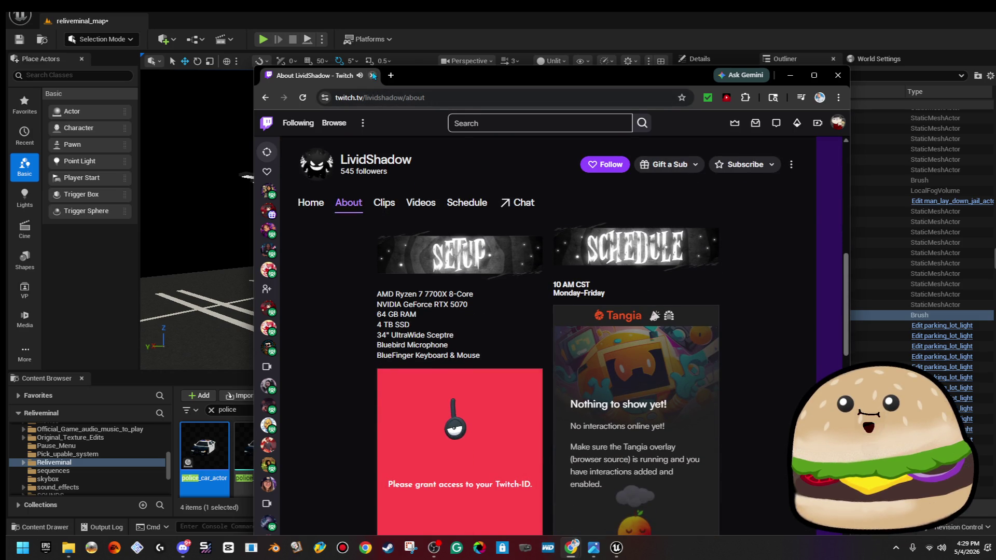
click(372, 76)
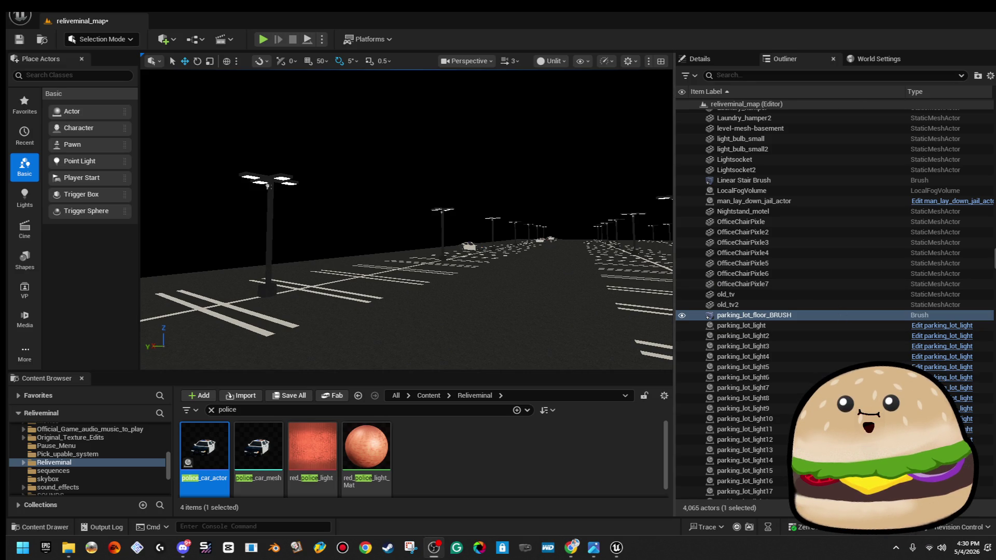
Jump the viewport camera away from the parking lot to a saved view.
key(f)
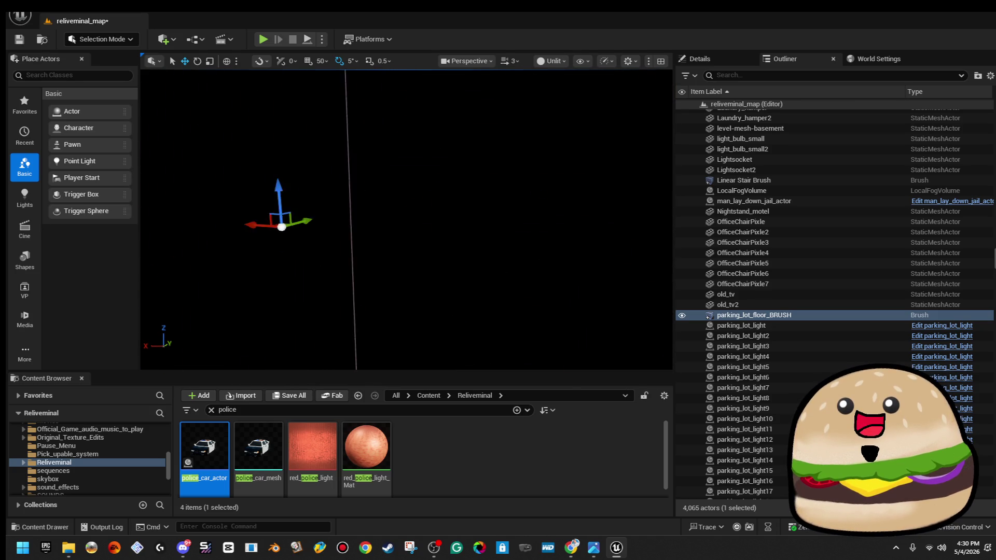
Raise the camera speed to 16, fly over to the basement and select its floor mesh.
click(552, 61)
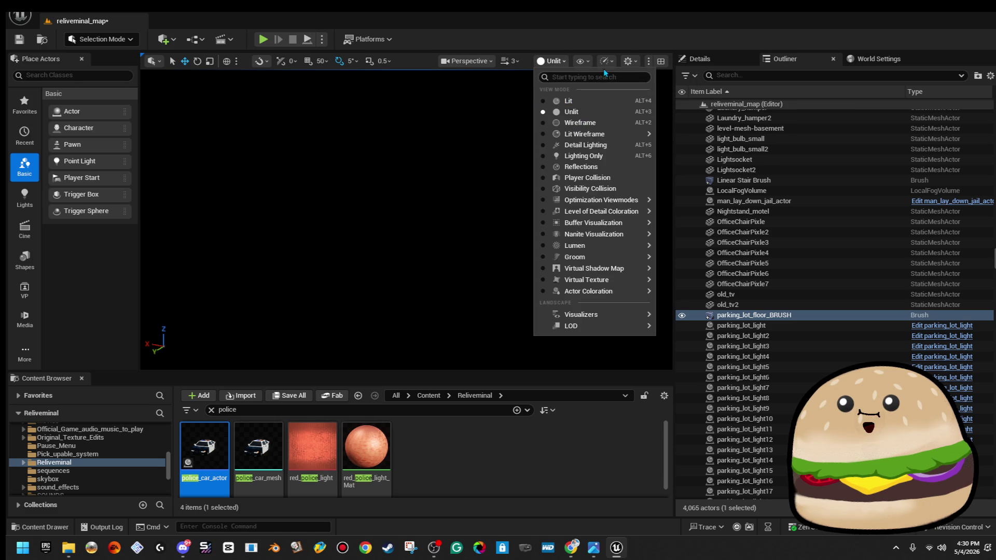
click(510, 60)
click(513, 96)
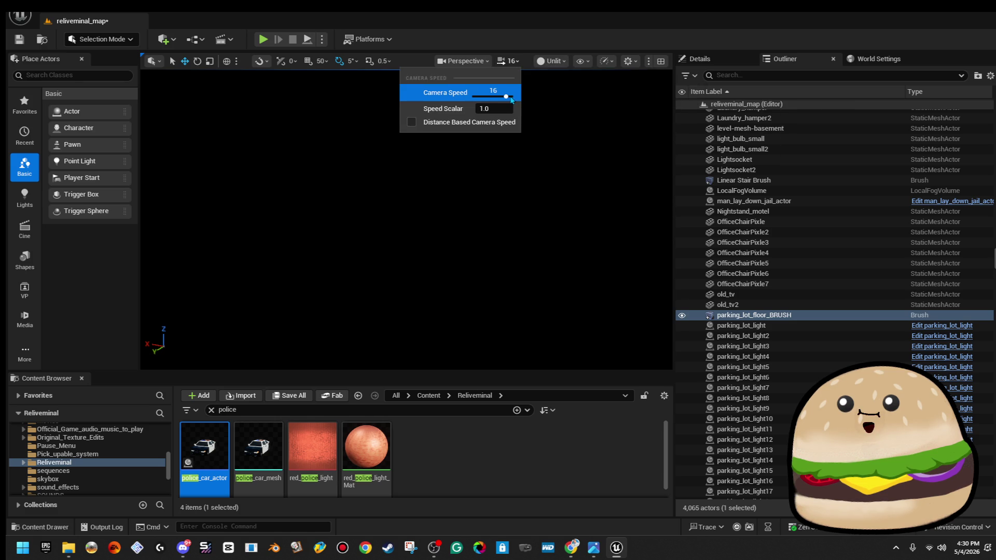
mouse_move(406, 218)
mouse_down()
mouse_move(389, 234)
mouse_move(363, 166)
mouse_up()
click(389, 246)
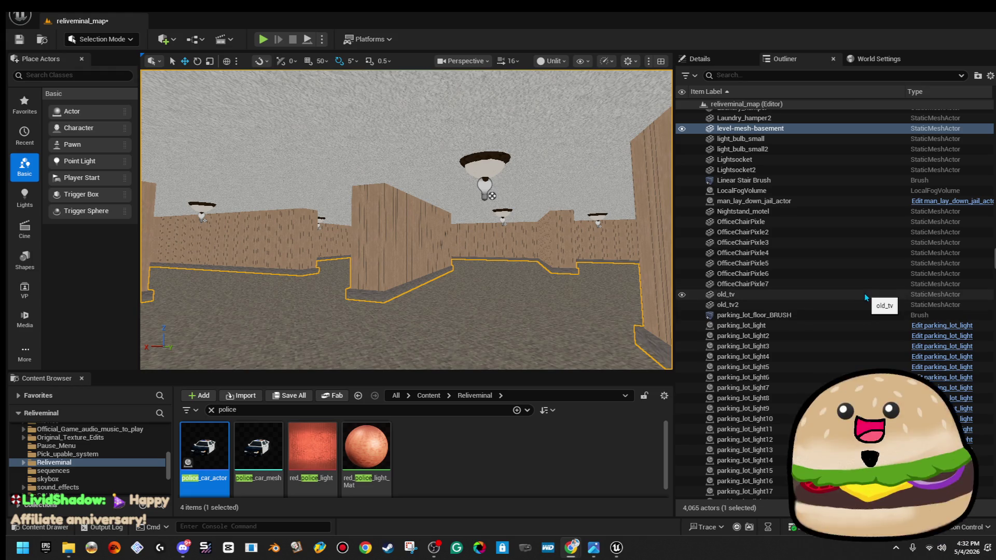
Fly forward through the basement corridor and expand the extra Place Actors categories.
drag(544, 295, 206, 91)
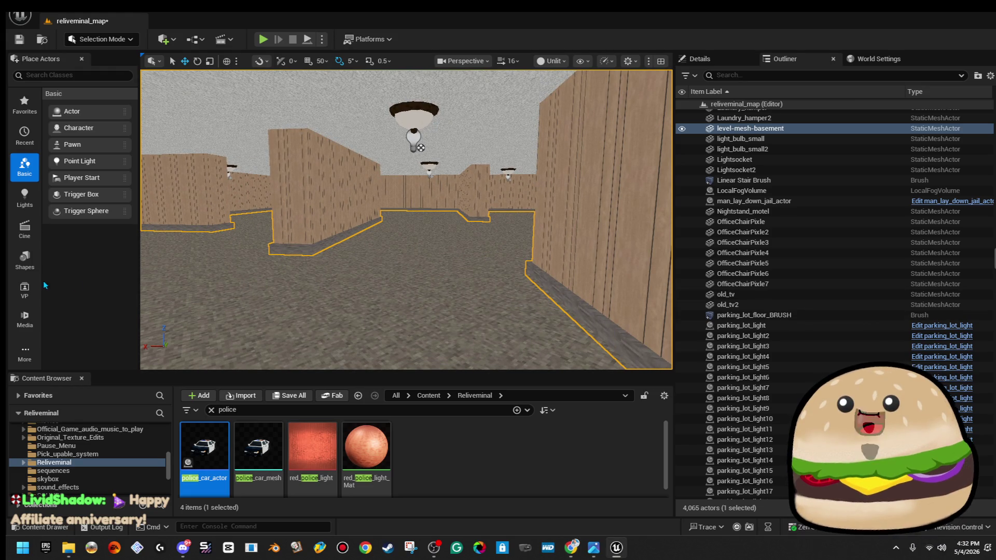
click(24, 353)
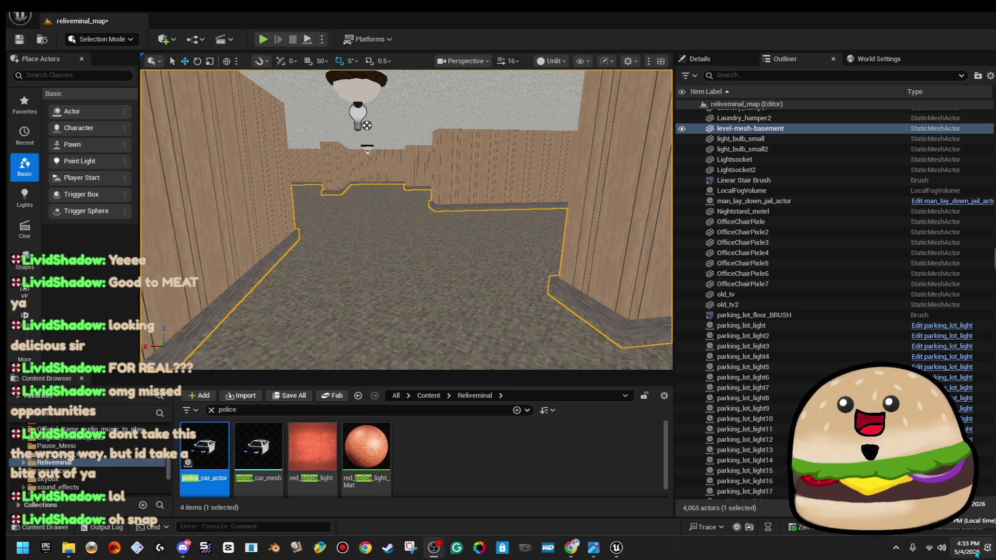
Drop the camera speed to 1 and fly to overlook the TV, floor lamp and toy shelf.
mouse_move(406, 219)
mouse_down()
mouse_move(364, 230)
mouse_move(395, 218)
mouse_up()
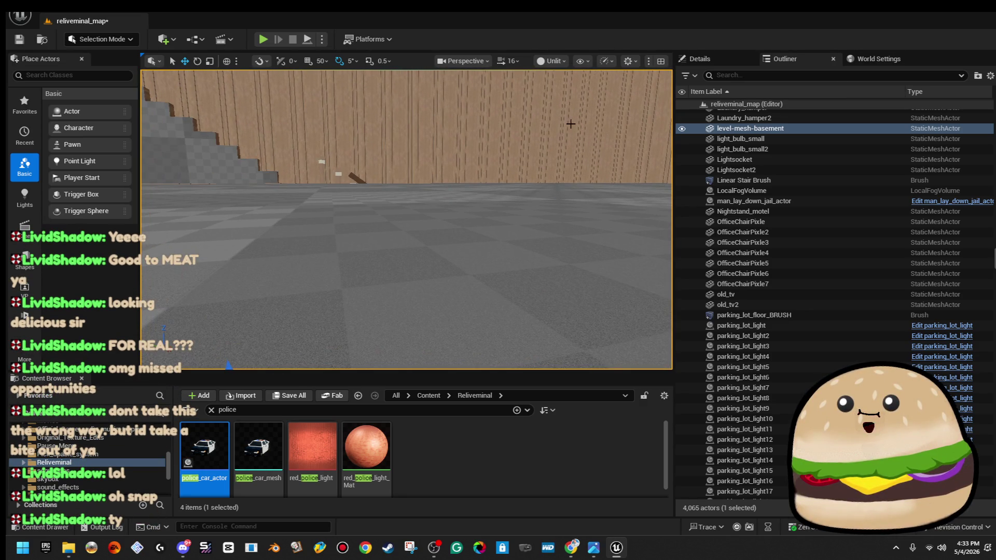
click(509, 61)
drag(506, 97, 473, 96)
mouse_move(363, 218)
mouse_down()
mouse_move(352, 205)
mouse_move(342, 210)
mouse_up()
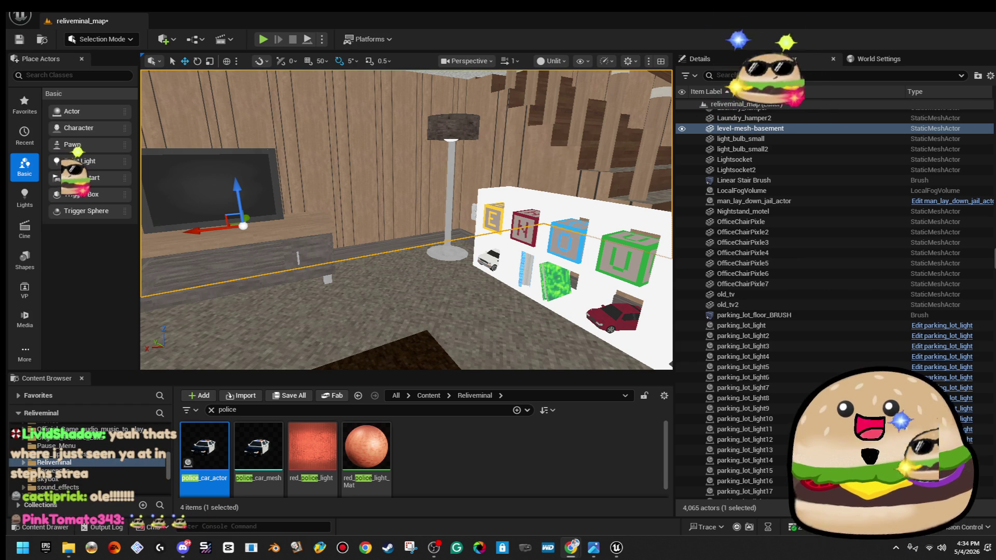
Swing the view toward the nightstand lamp and TV, back along the hallway, and show Basic shapes.
mouse_move(395, 236)
mouse_down()
mouse_move(413, 242)
mouse_move(355, 244)
mouse_up()
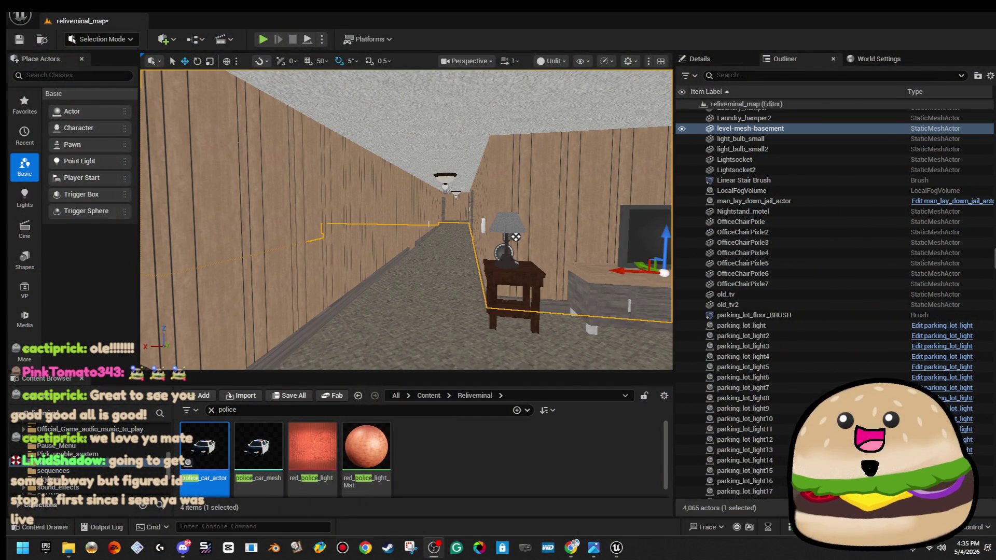
mouse_move(405, 218)
mouse_down()
mouse_move(363, 218)
mouse_move(394, 218)
mouse_move(363, 197)
mouse_up()
click(24, 257)
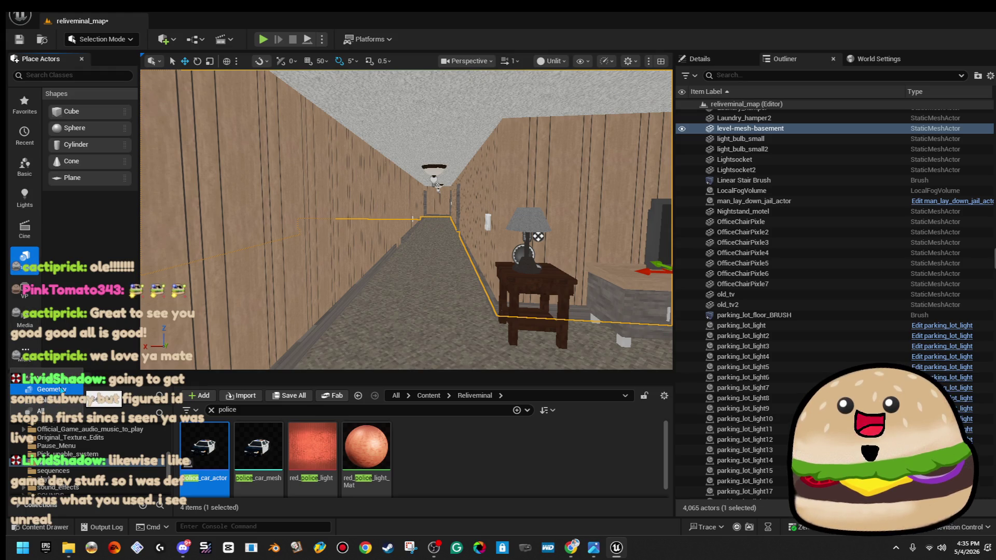
List the Geometry brushes (box, cone, cylinder, stairs, sphere) and move the view down the hallway toward the lamp.
click(52, 390)
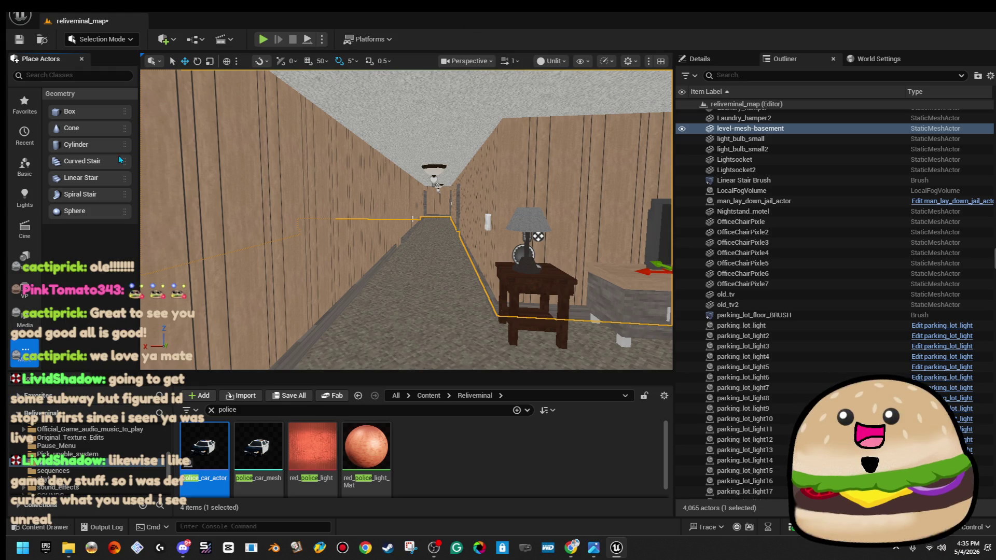
drag(438, 171, 487, 173)
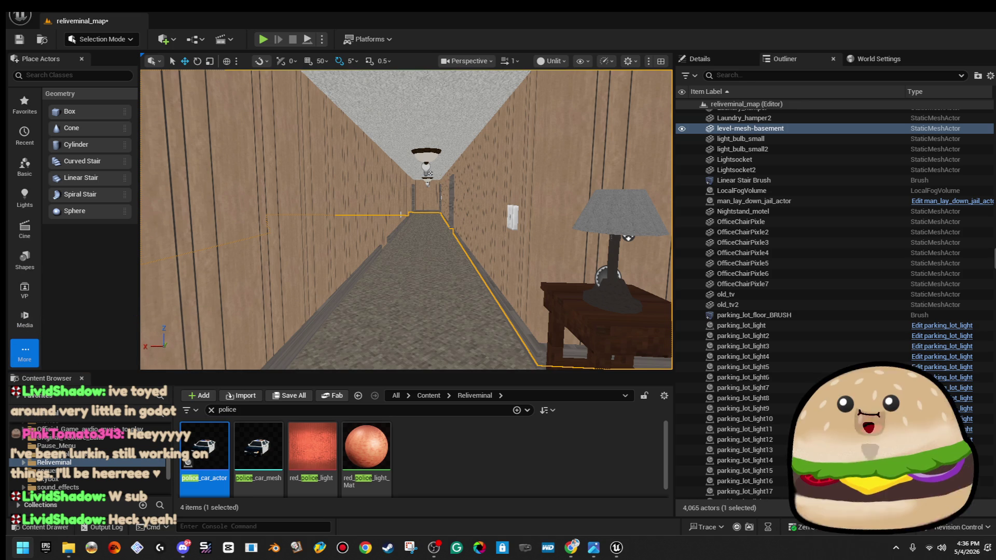
Bring up the birthday supporter notes in Notepad and scroll to the supporter list.
key(alt+Tab)
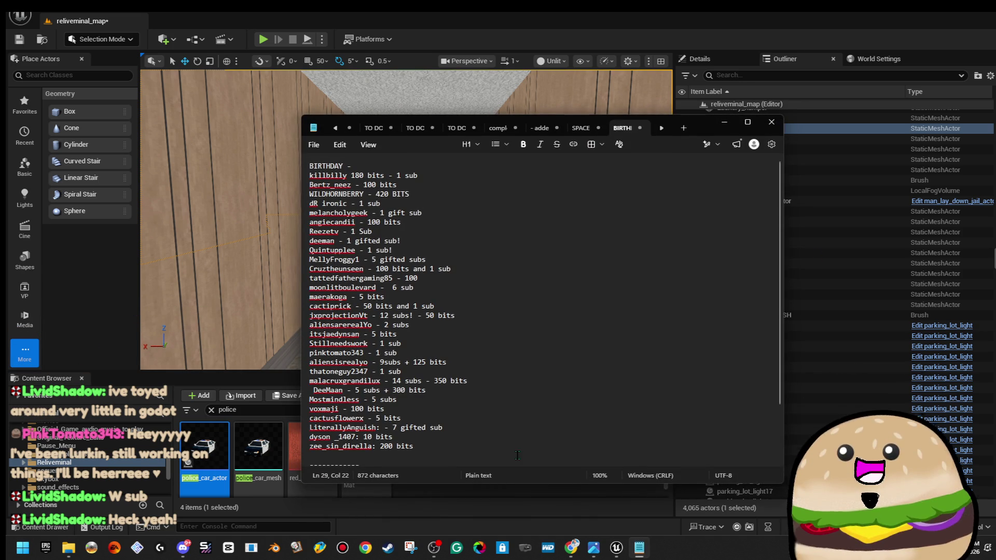
scroll(518, 394, down, 3)
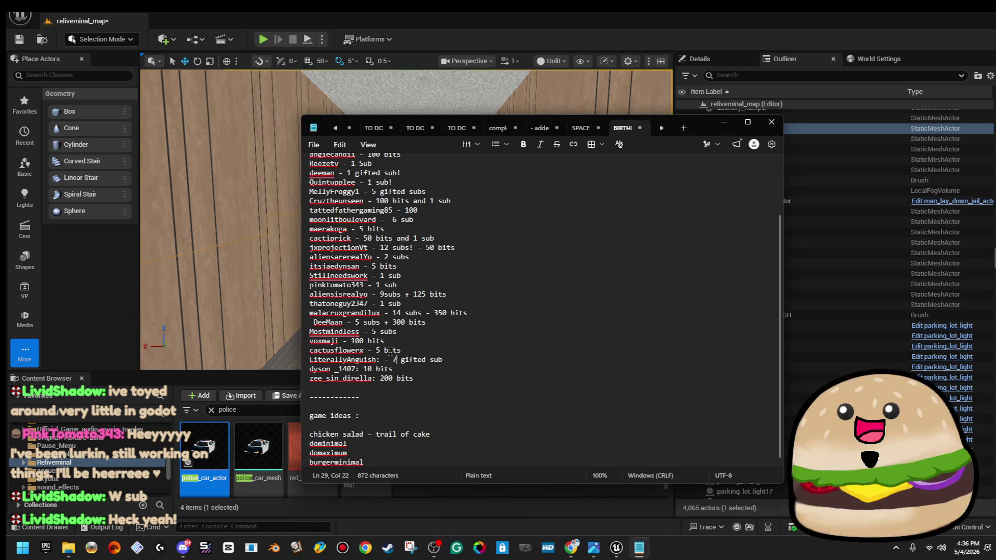
drag(448, 368, 311, 201)
click(511, 254)
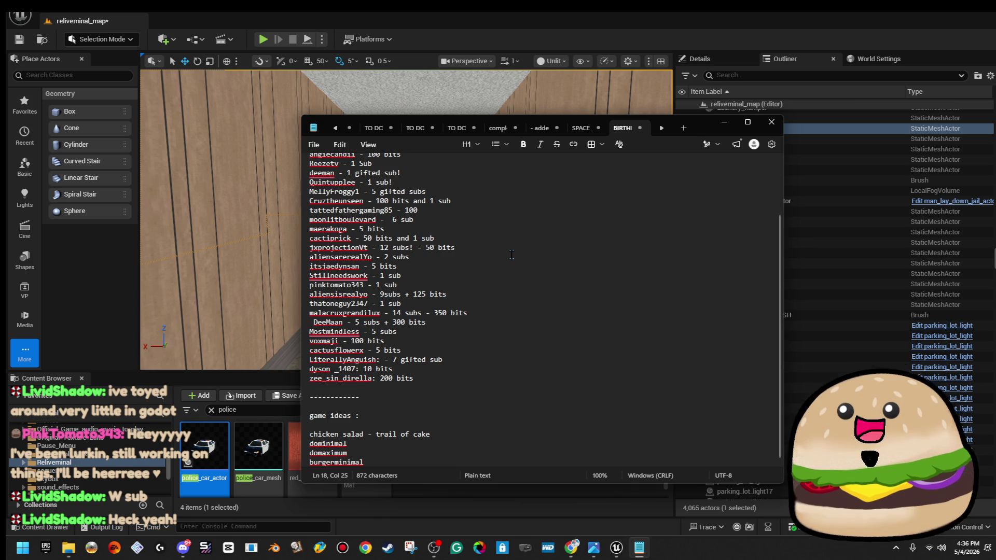
Change one supporter's entry to 150 bits and 2 subs, then minimize Notepad.
click(414, 238)
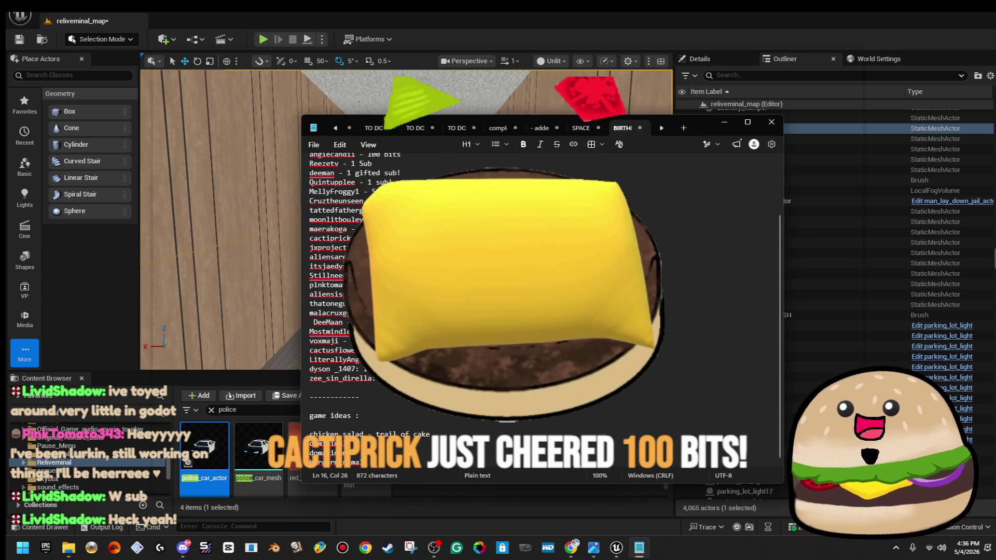
click(418, 238)
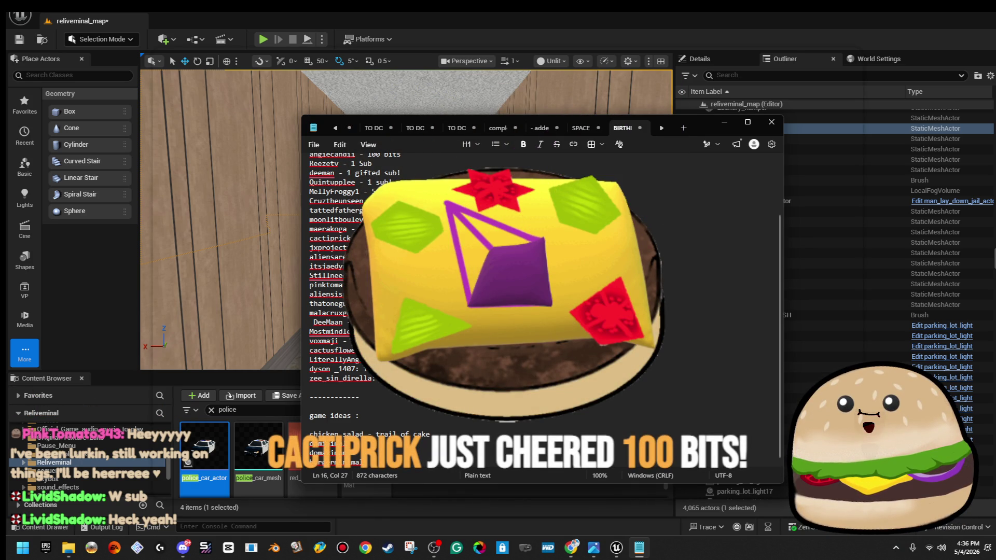
click(437, 238)
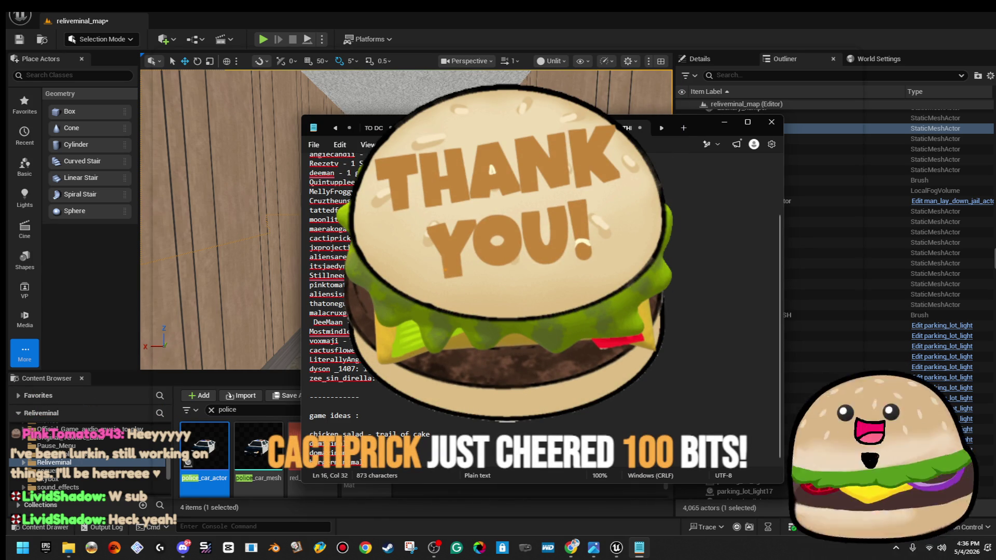
click(370, 239)
text(1)
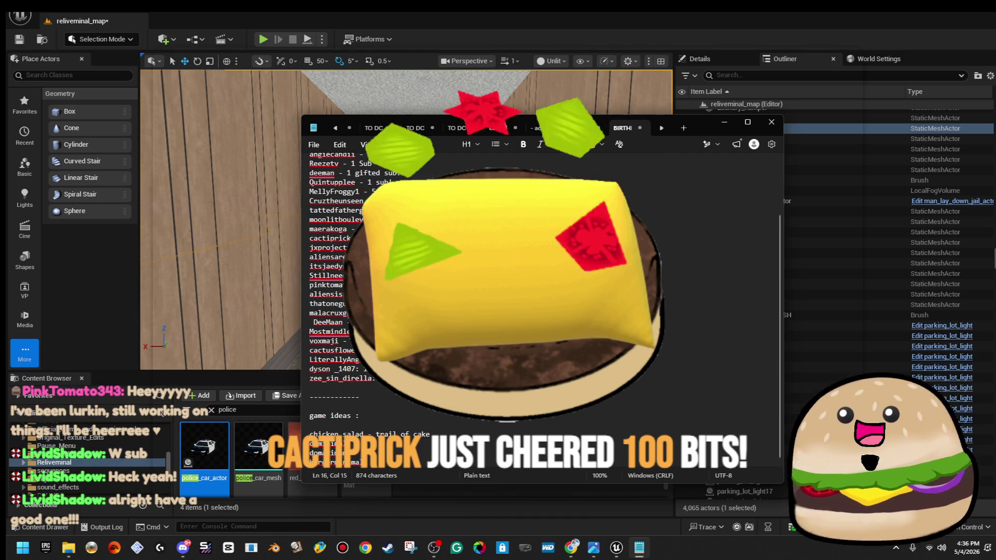
scroll(540, 311, up, 1)
click(409, 284)
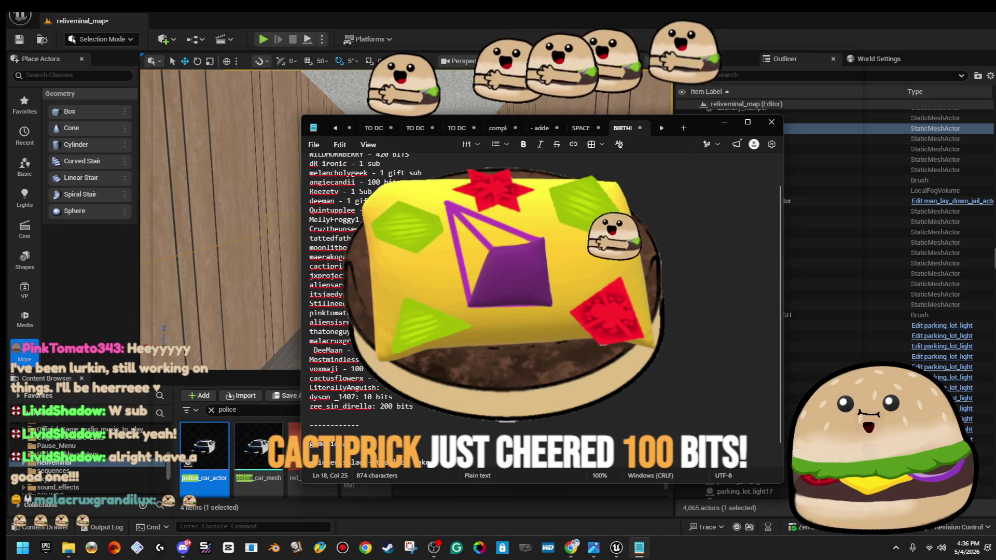
scroll(540, 311, up, 2)
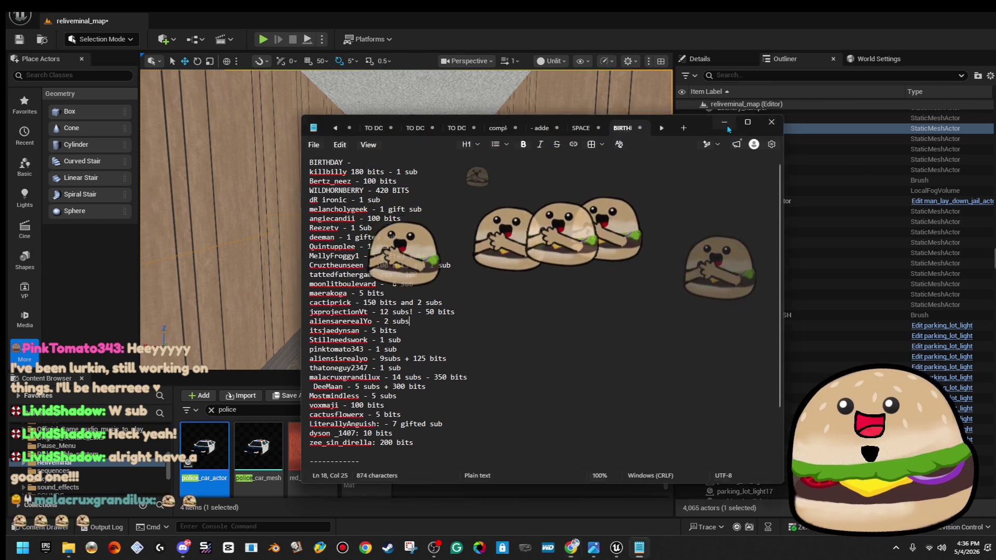
click(725, 124)
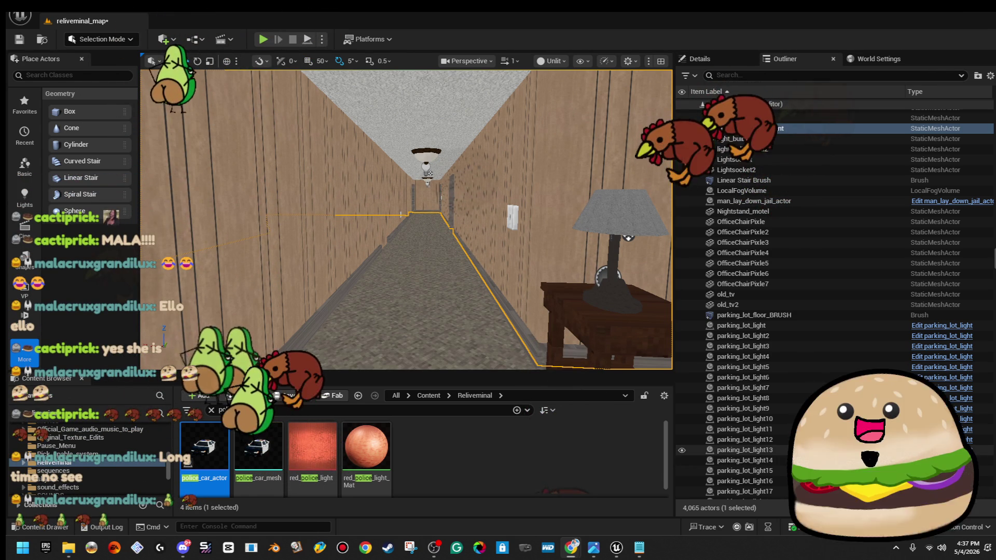
key(f)
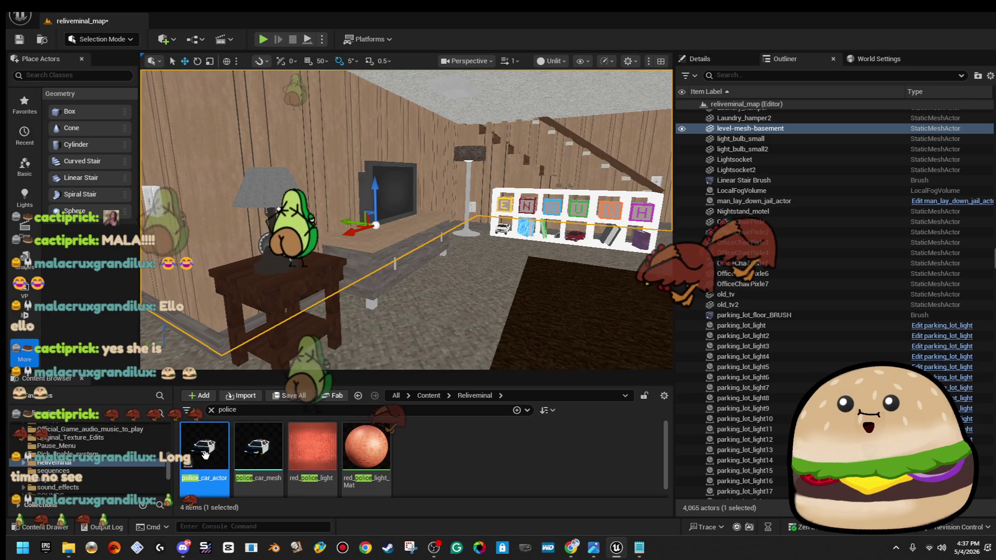
Fly from the basement room toward the hallway's side door, then pull back to a wide room view.
mouse_move(260, 331)
mouse_down()
mouse_move(261, 285)
mouse_move(260, 331)
mouse_move(260, 309)
mouse_up()
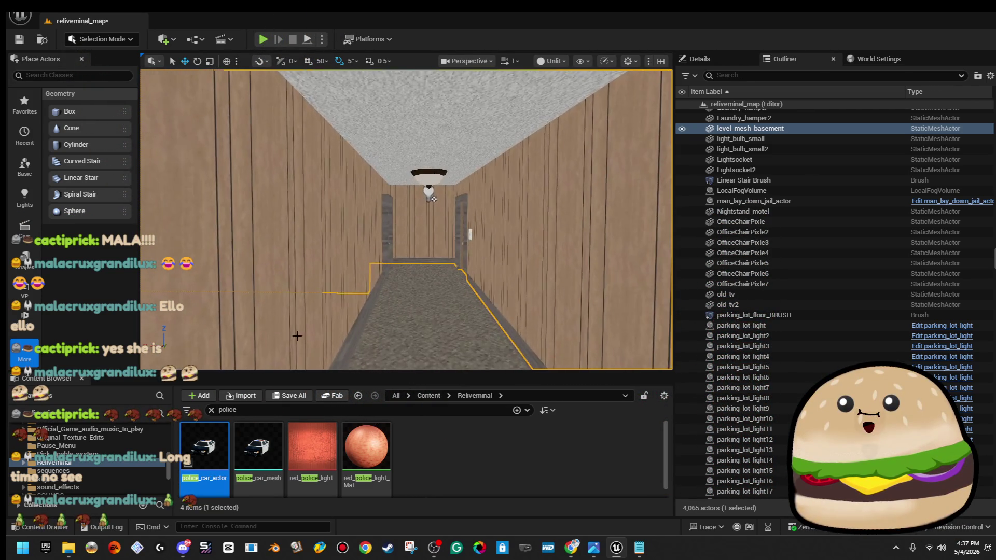
mouse_move(260, 309)
mouse_down()
mouse_move(290, 280)
mouse_move(226, 278)
mouse_up()
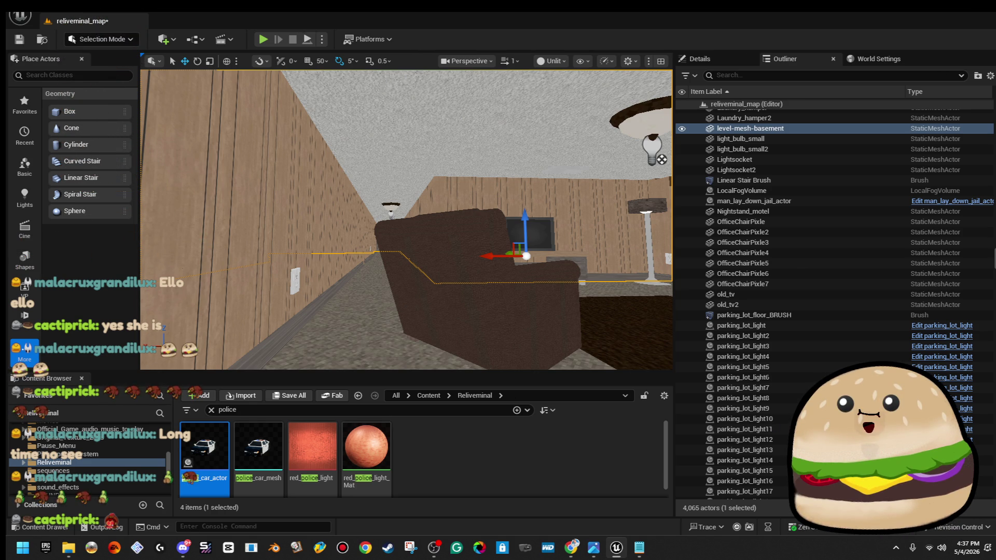
mouse_move(405, 218)
mouse_down()
mouse_move(466, 230)
mouse_move(470, 208)
mouse_move(491, 213)
mouse_up()
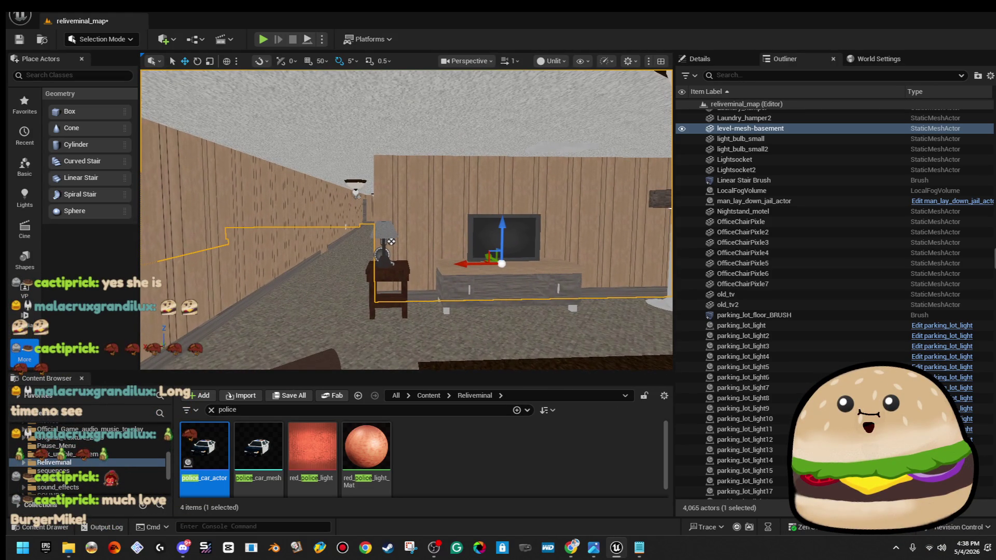